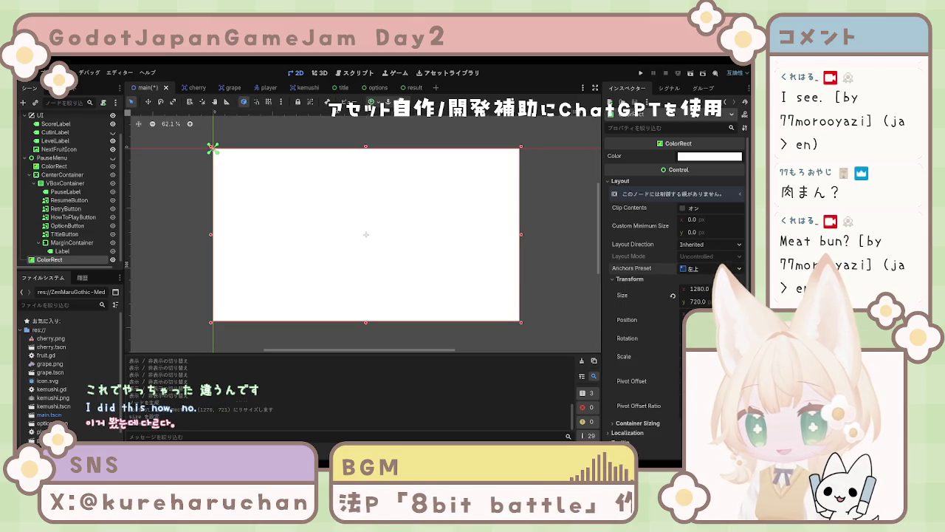
# Expand the ColorRect's Visibility settings and take it off visibility layer 1
pyautogui.scroll(-5, 665, 322)
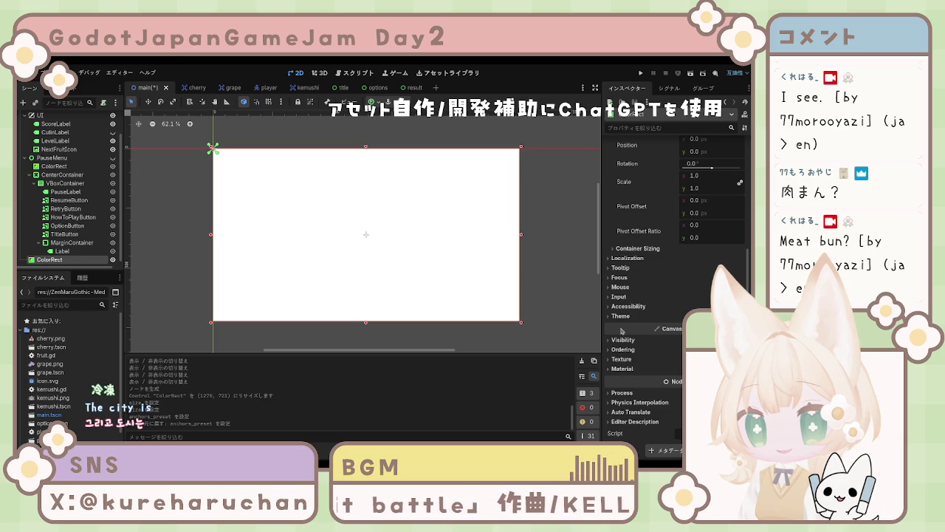
pyautogui.click(624, 317)
pyautogui.click(623, 316)
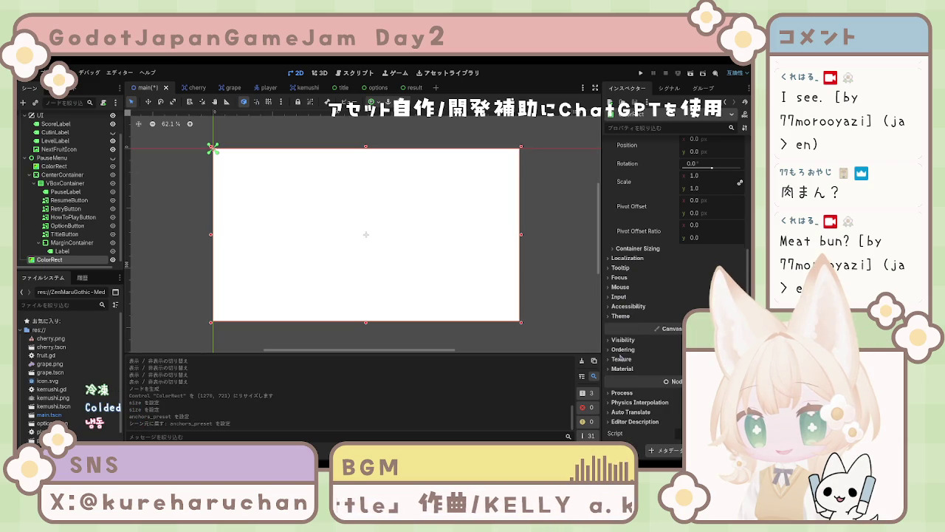
pyautogui.click(623, 340)
pyautogui.click(616, 328)
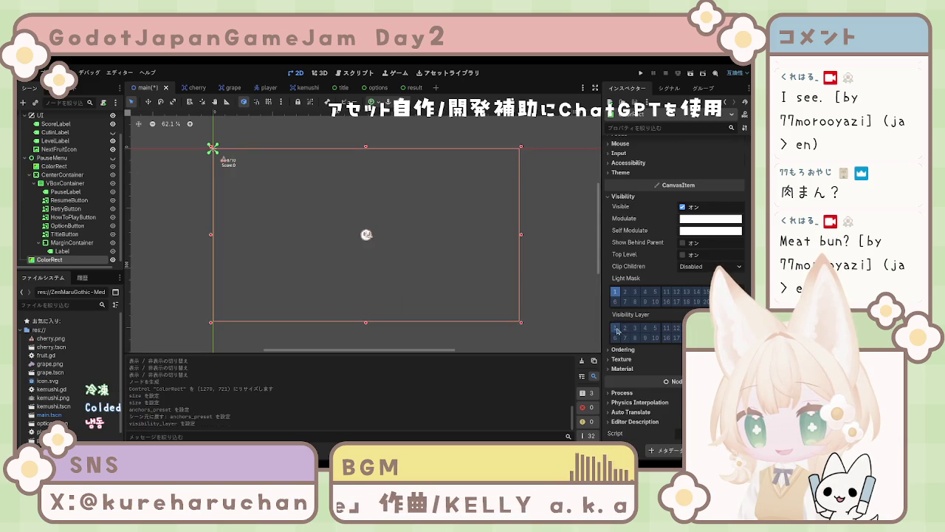
# Put the ColorRect on visibility layer 10, after briefly trying layer 11
pyautogui.click(655, 338)
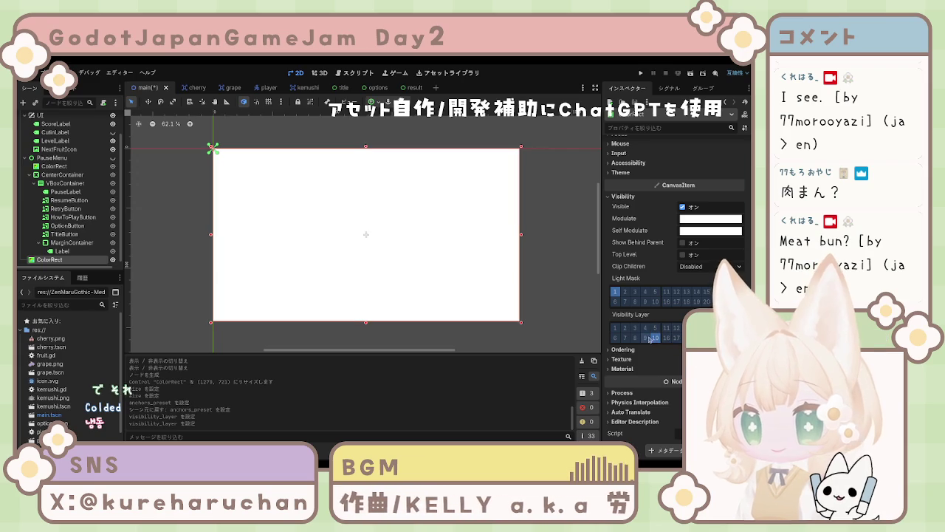
pyautogui.click(656, 339)
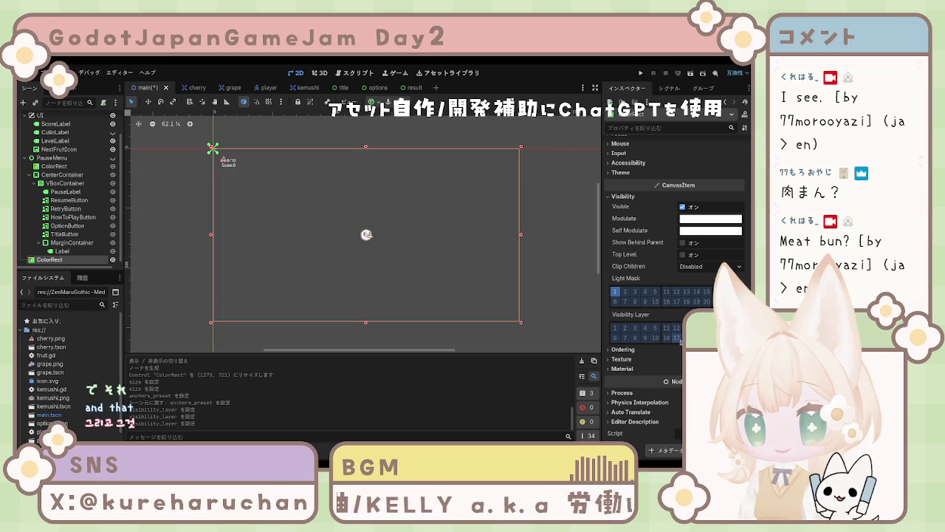
pyautogui.click(668, 329)
pyautogui.click(669, 331)
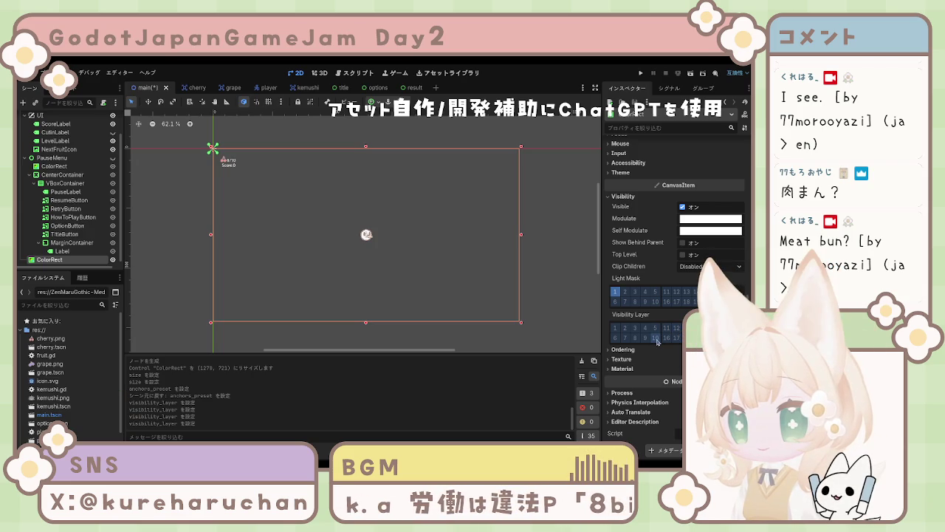
pyautogui.scroll(5, 272, 202)
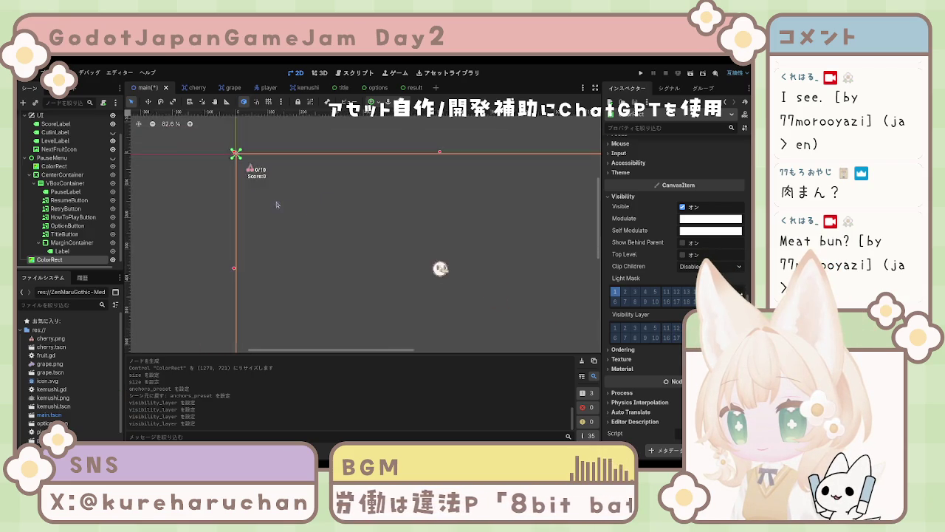
pyautogui.scroll(-9, 280, 207)
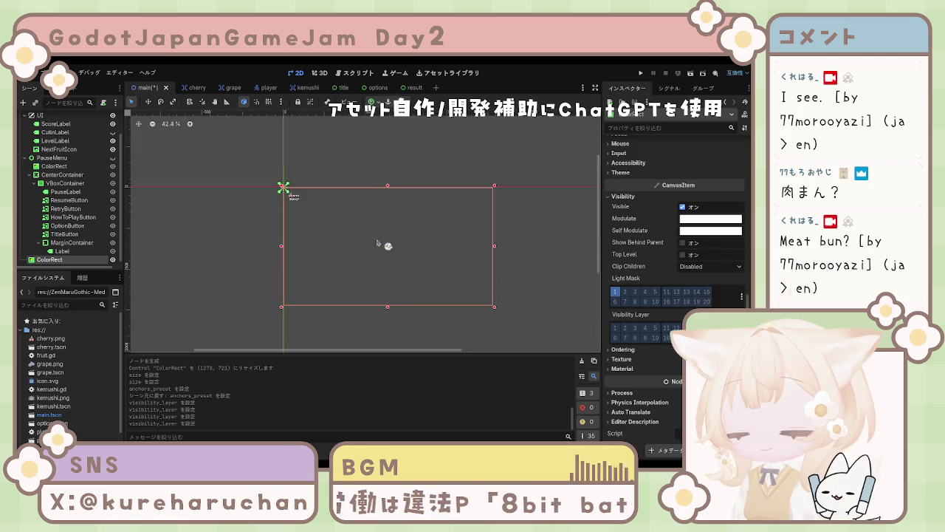
pyautogui.click(655, 337)
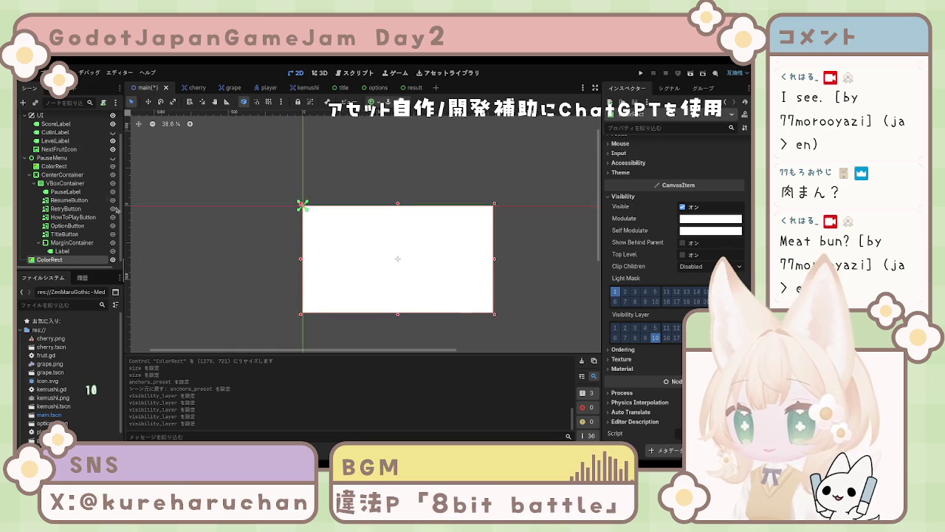
pyautogui.scroll(2, 62, 246)
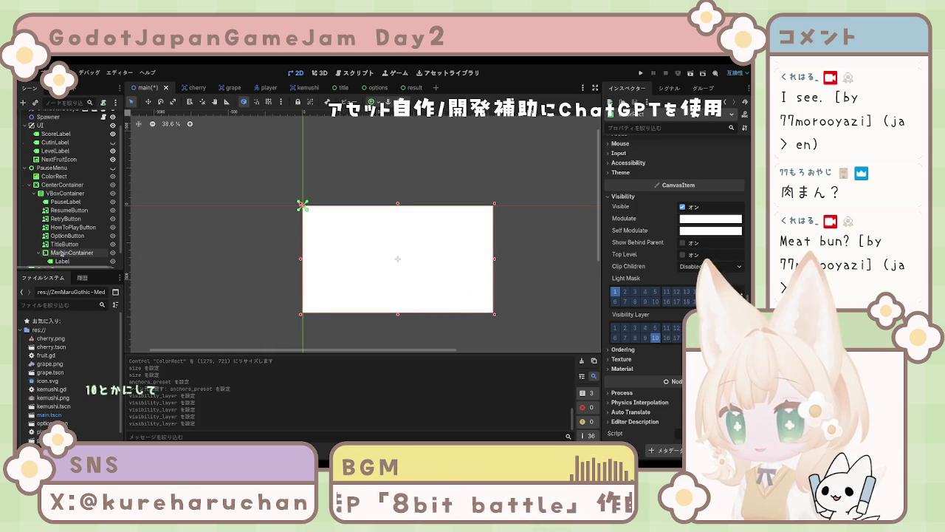
pyautogui.scroll(2, 127, 210)
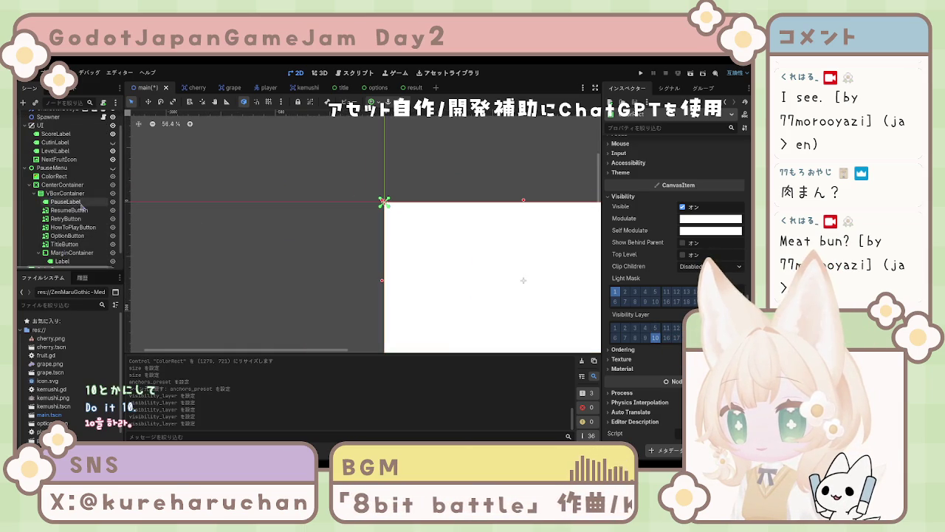
pyautogui.scroll(2, 70, 192)
pyautogui.click(56, 136)
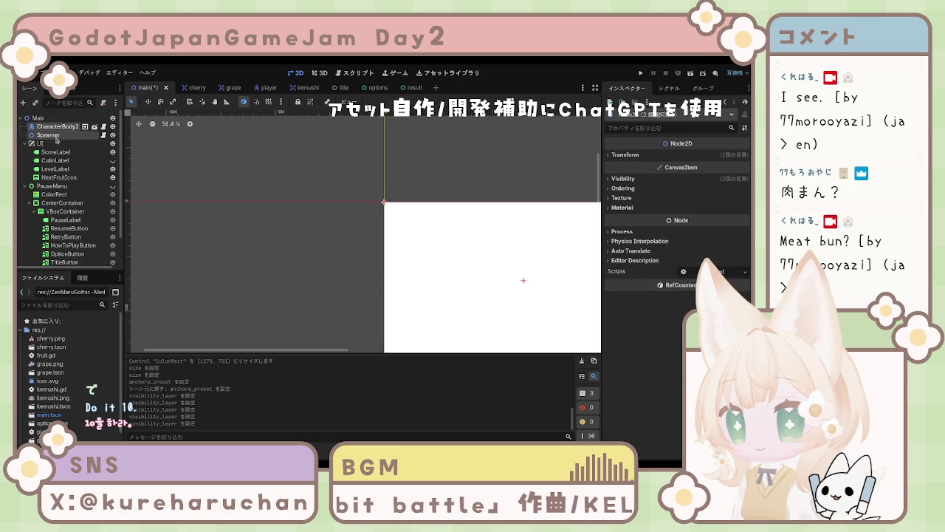
pyautogui.click(56, 136)
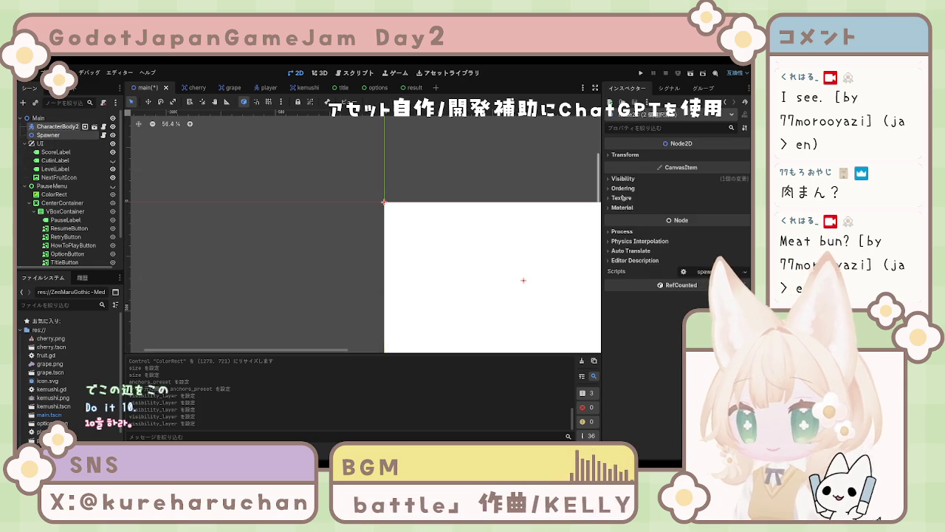
pyautogui.click(622, 179)
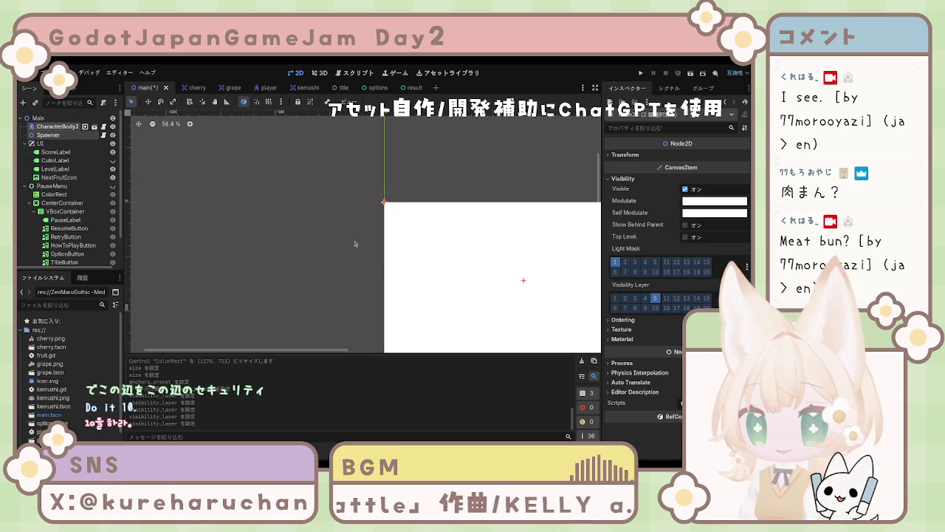
pyautogui.hscroll(4, 354, 243)
pyautogui.scroll(-1, 355, 244)
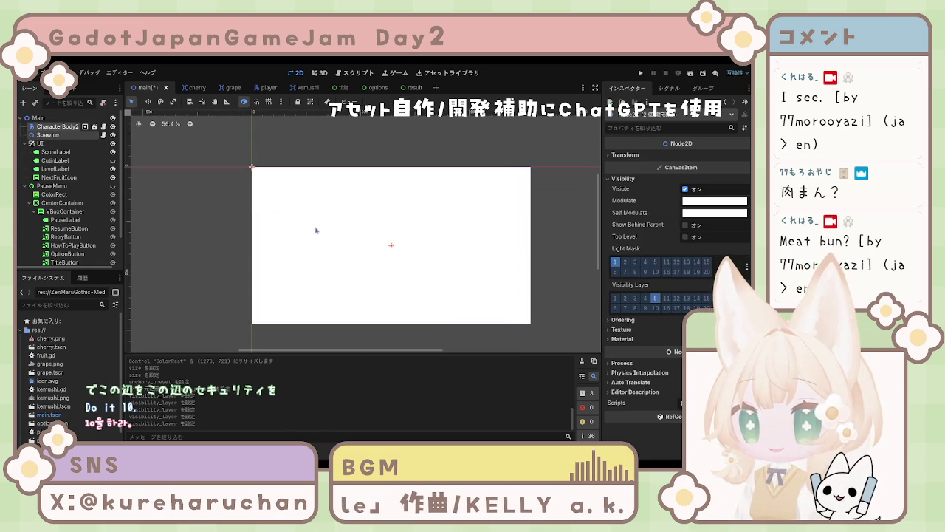
pyautogui.scroll(-2, 67, 221)
pyautogui.click(73, 256)
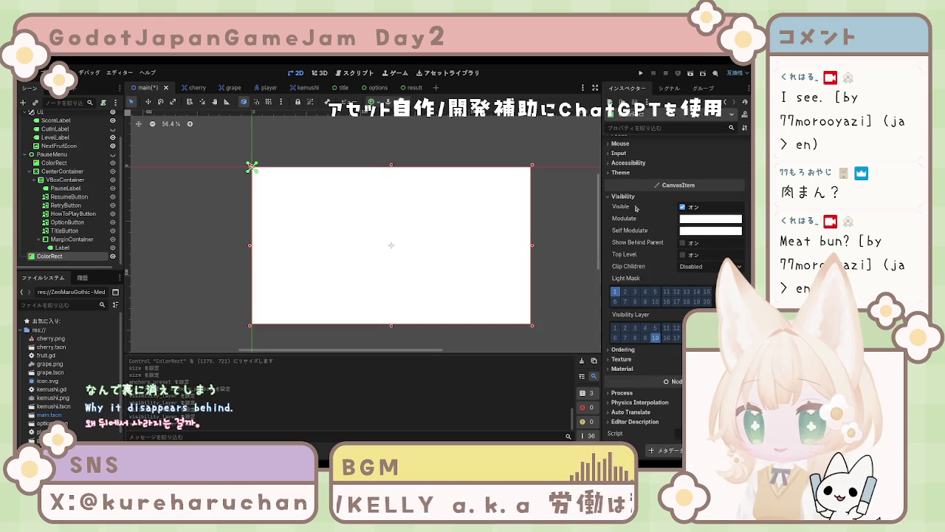
pyautogui.click(682, 207)
pyautogui.click(682, 208)
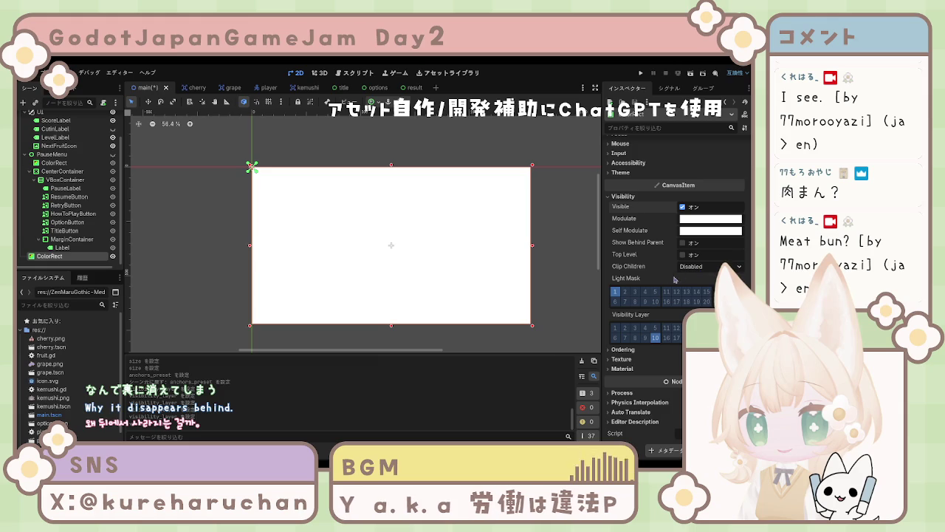
pyautogui.click(620, 294)
pyautogui.click(655, 302)
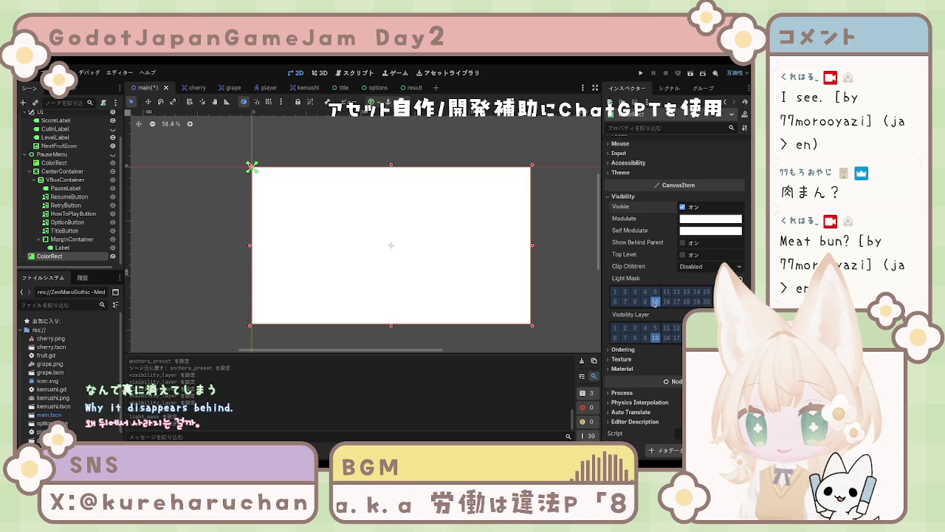
pyautogui.click(654, 302)
pyautogui.click(619, 292)
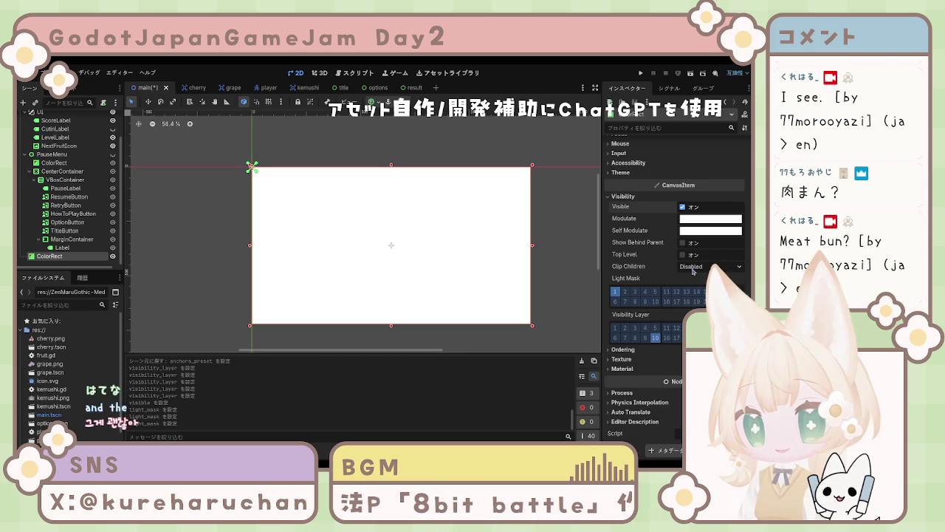
pyautogui.scroll(2, 636, 254)
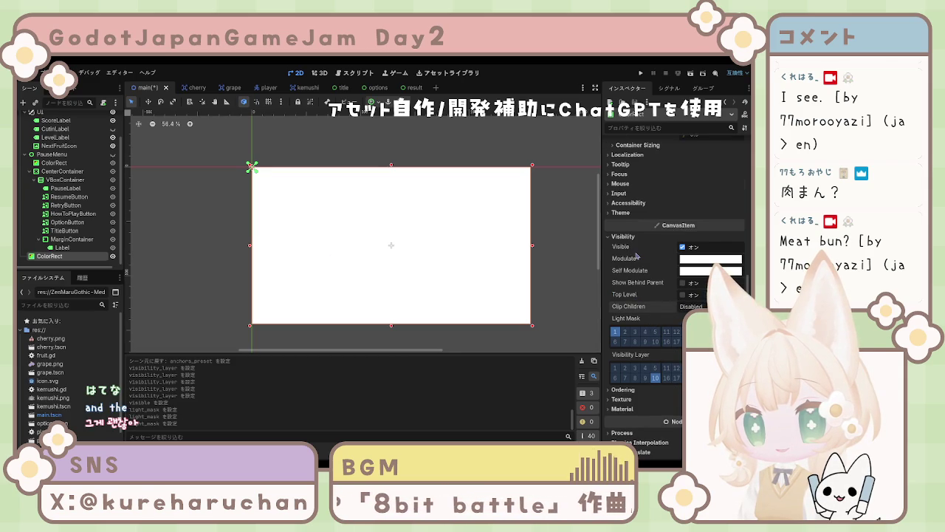
pyautogui.scroll(12, 647, 282)
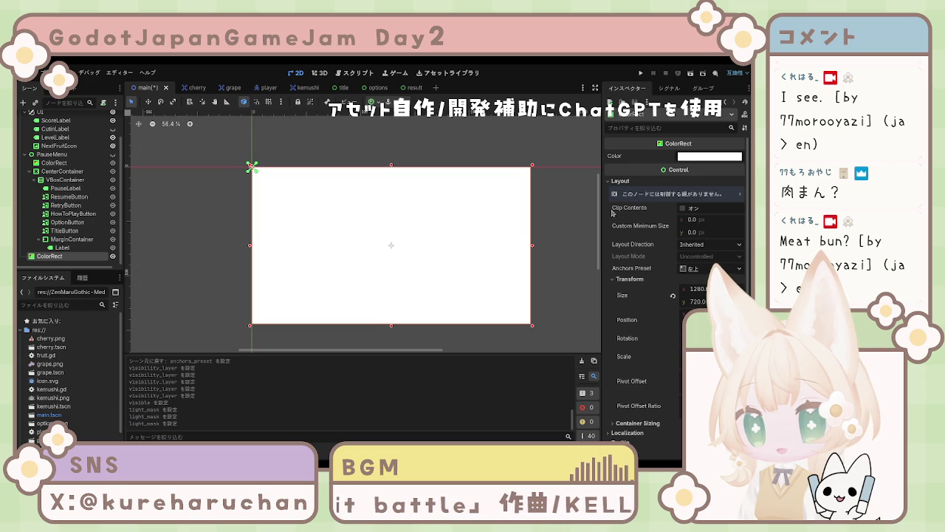
pyautogui.scroll(2, 65, 233)
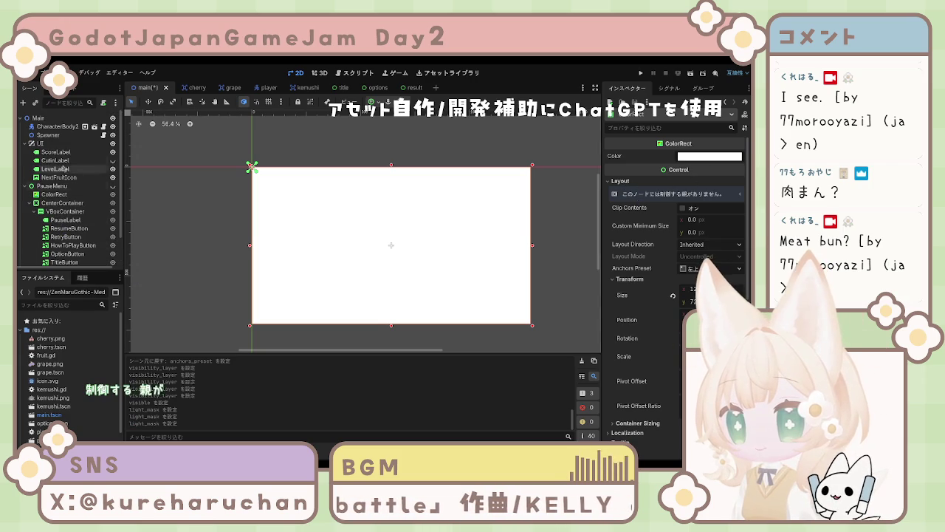
pyautogui.scroll(-2, 64, 207)
pyautogui.moveTo(50, 256)
pyautogui.mouseDown()
pyautogui.moveTo(61, 140)
pyautogui.moveTo(59, 190)
pyautogui.mouseUp()
pyautogui.scroll(2, 63, 185)
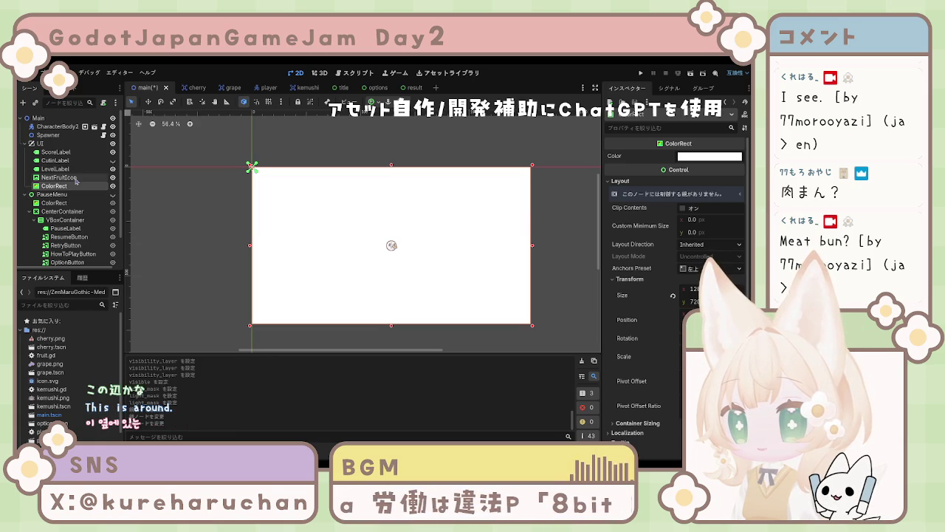
pyautogui.click(55, 152)
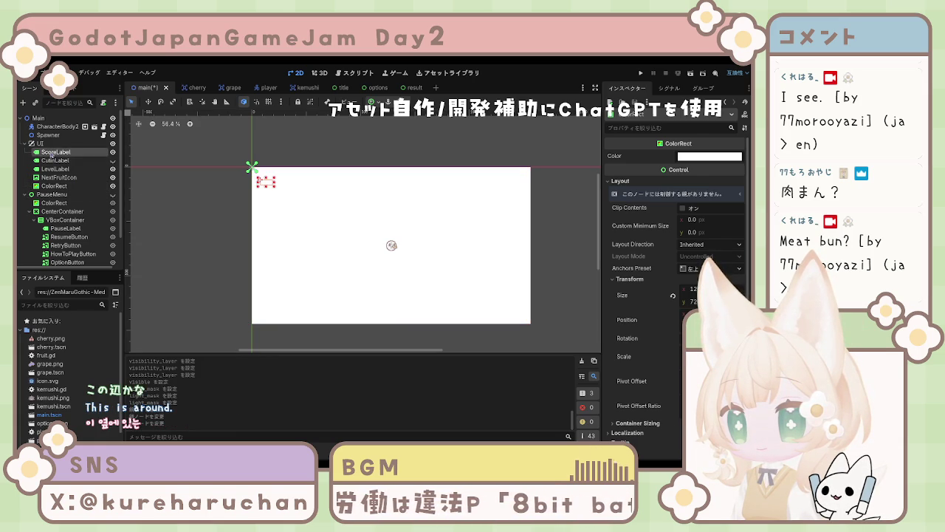
pyautogui.keyDown('shift'); pyautogui.click(57, 179); pyautogui.keyUp('shift')
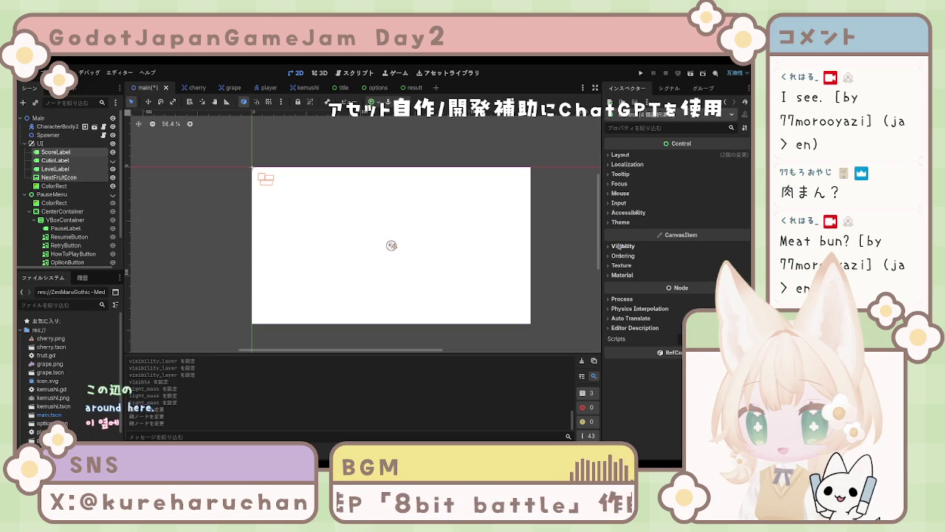
pyautogui.click(623, 246)
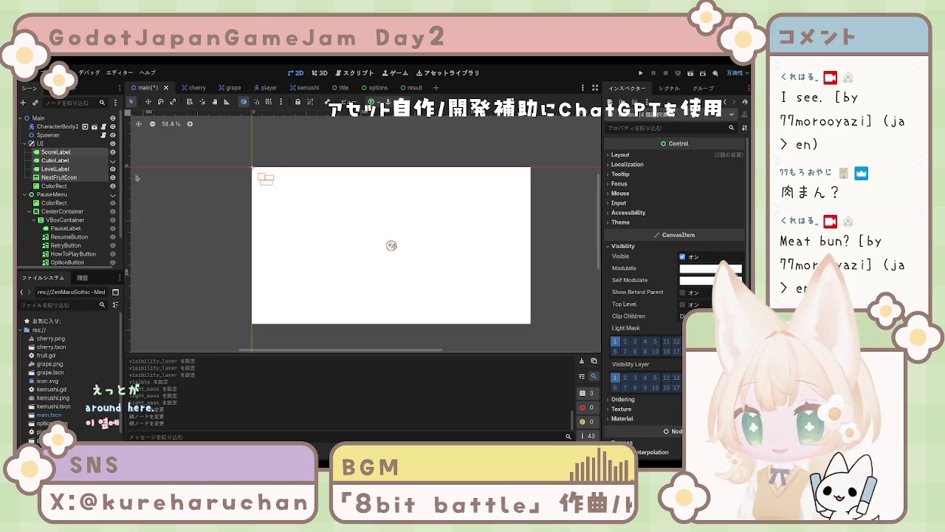
pyautogui.click(260, 176)
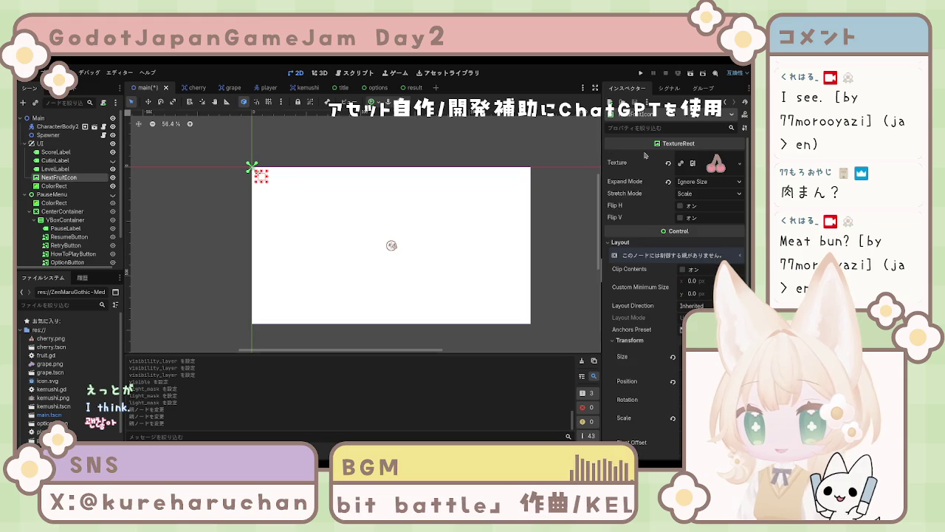
pyautogui.scroll(-5, 611, 156)
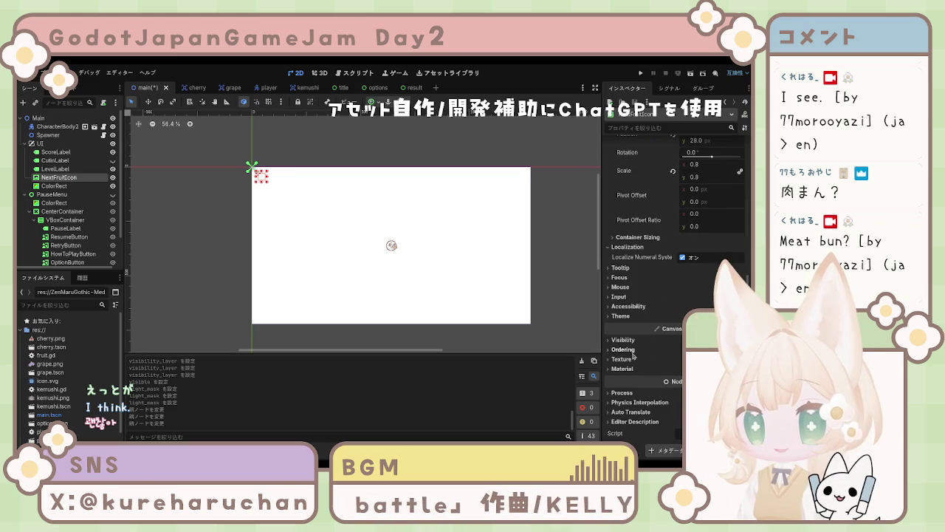
pyautogui.click(628, 340)
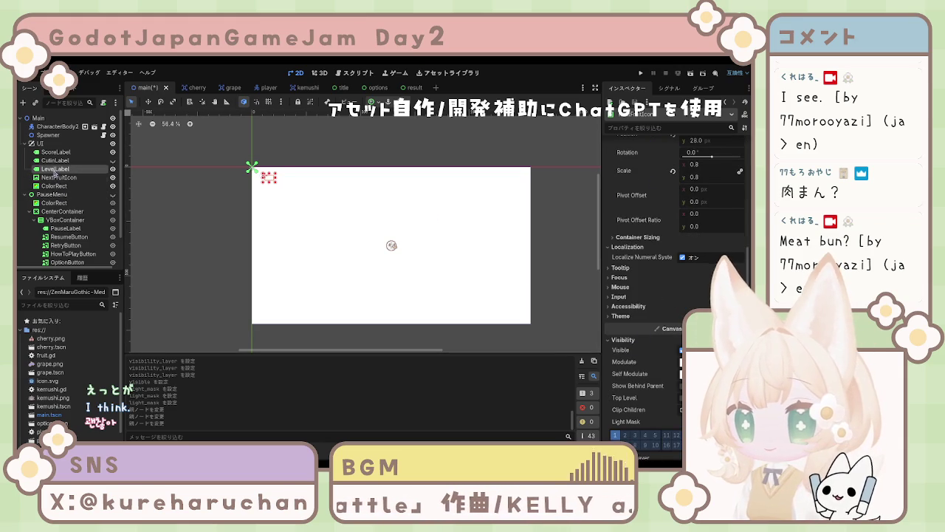
pyautogui.click(56, 168)
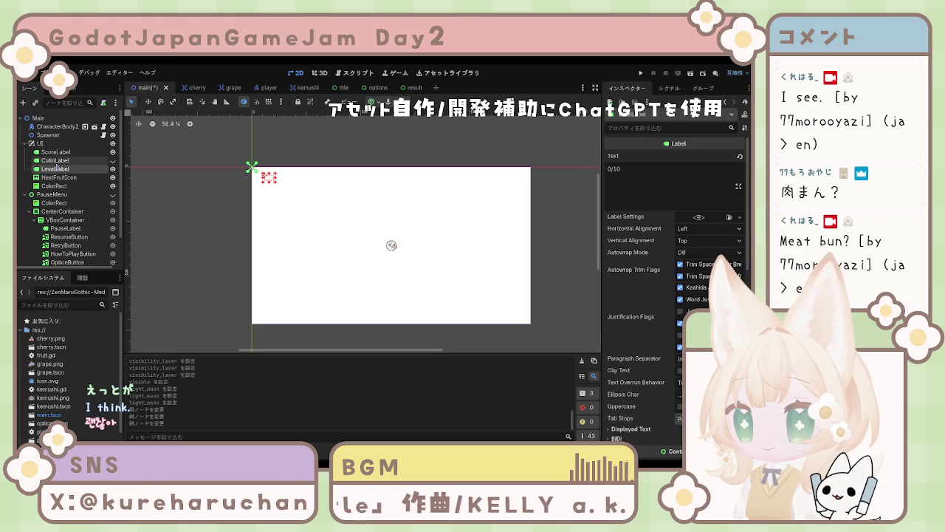
pyautogui.click(56, 162)
pyautogui.click(55, 152)
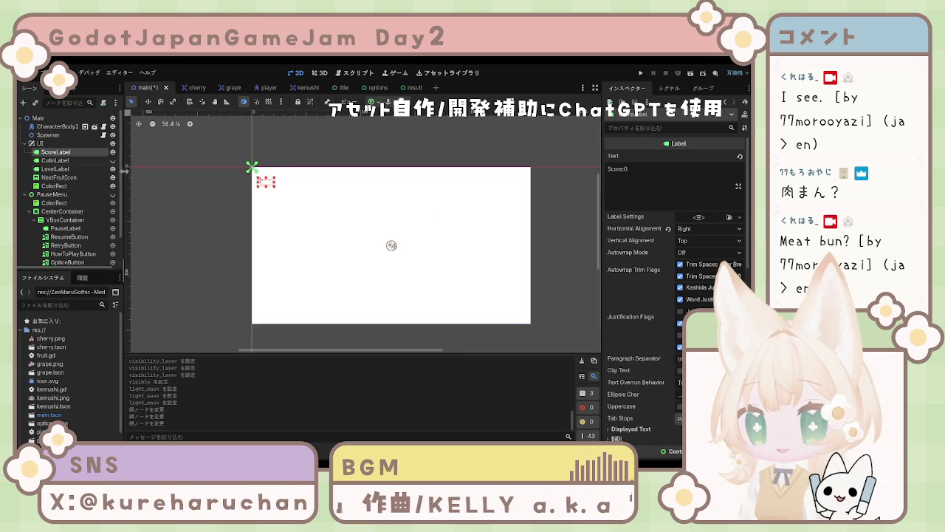
pyautogui.keyDown('ctrl'); pyautogui.click(57, 161); pyautogui.keyUp('ctrl')
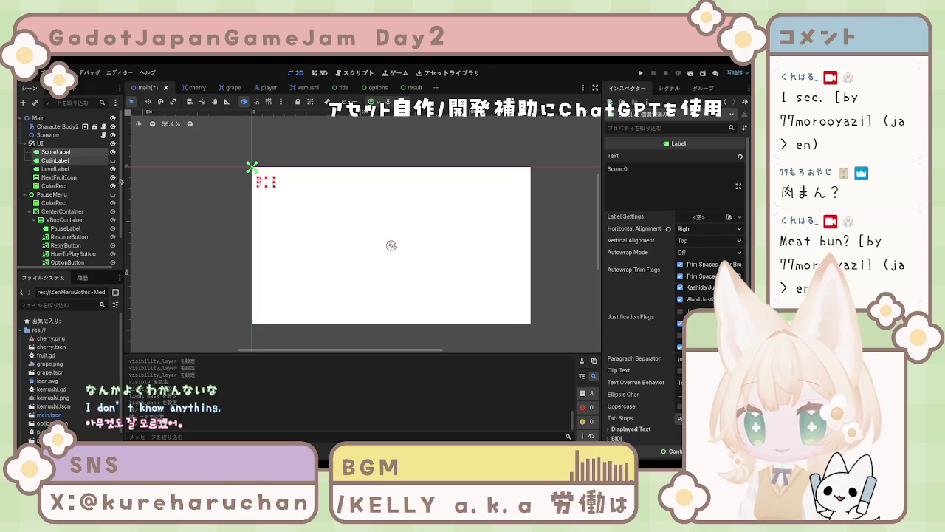
pyautogui.click(54, 186)
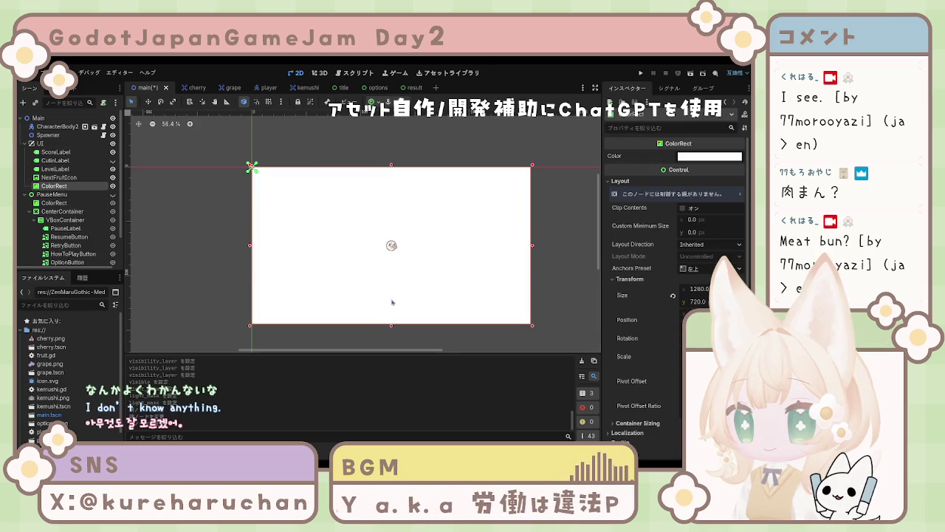
# Darken the UI's white background rectangle to grey, then delete it
pyautogui.click(745, 207)
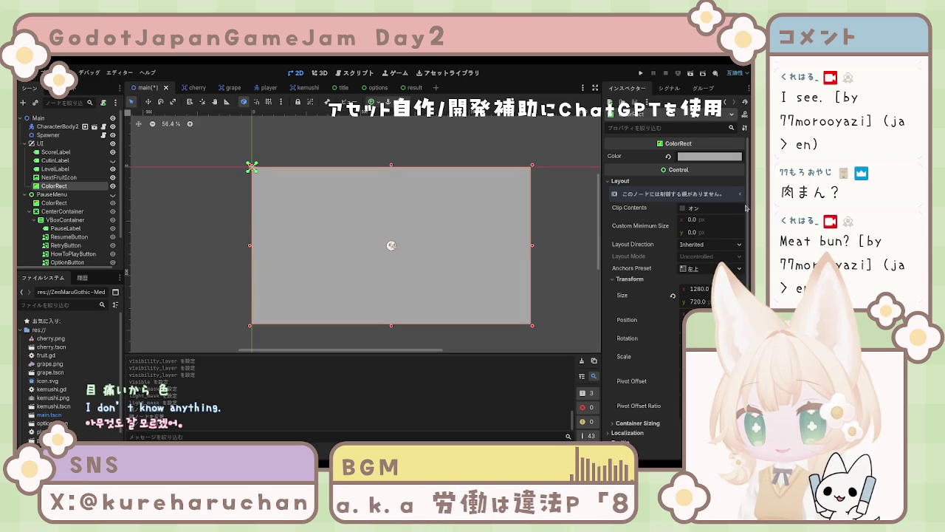
pyautogui.moveTo(742, 202); pyautogui.dragTo(742, 207)
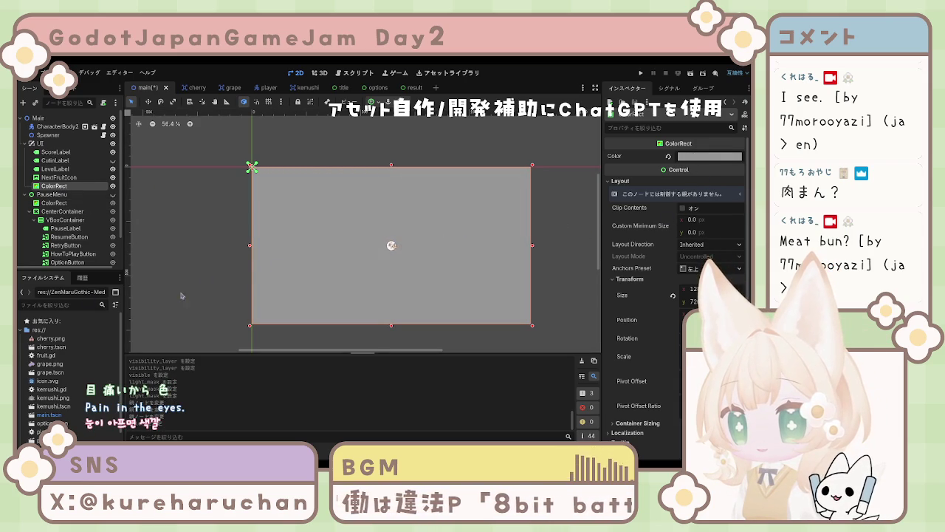
pyautogui.press('Delete')
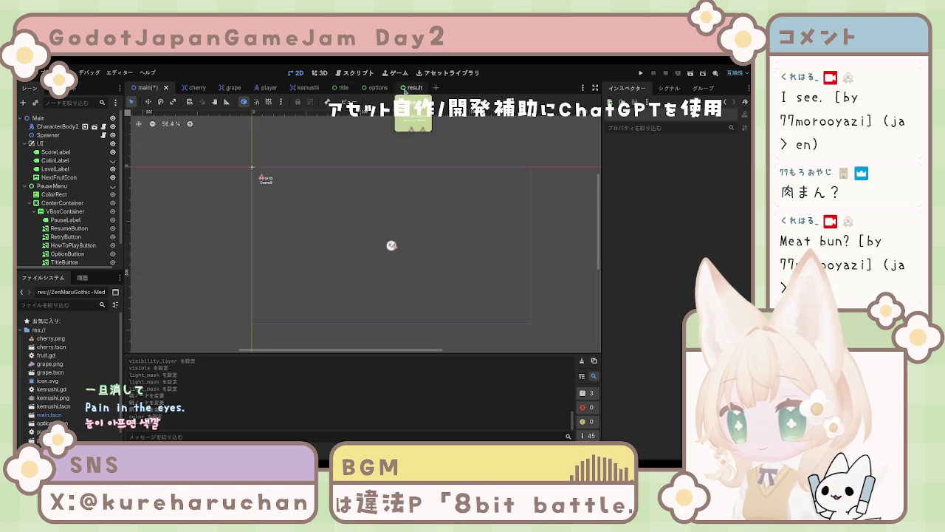
# Select the green ColorRect backdrop in the title scene to copy, then return to main
pyautogui.click(344, 90)
pyautogui.click(59, 185)
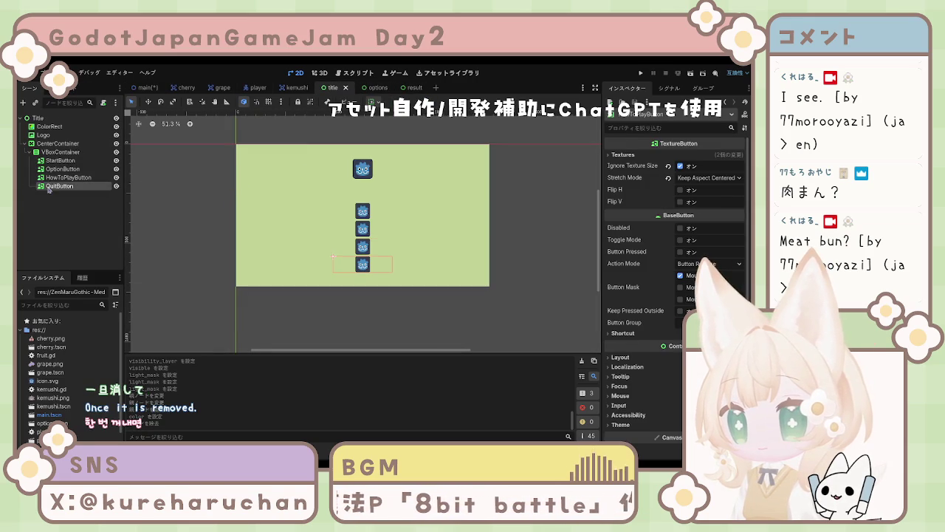
pyautogui.click(59, 151)
pyautogui.click(57, 144)
pyautogui.click(49, 126)
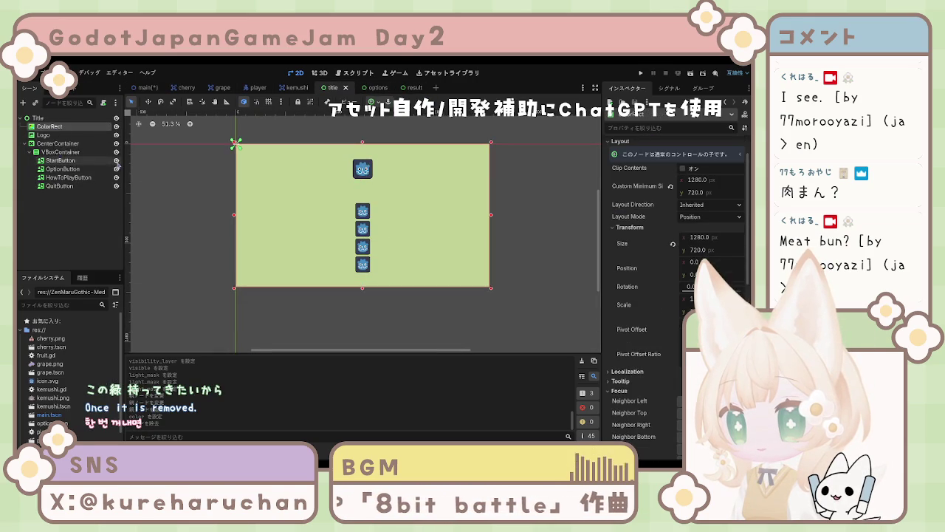
pyautogui.click(144, 87)
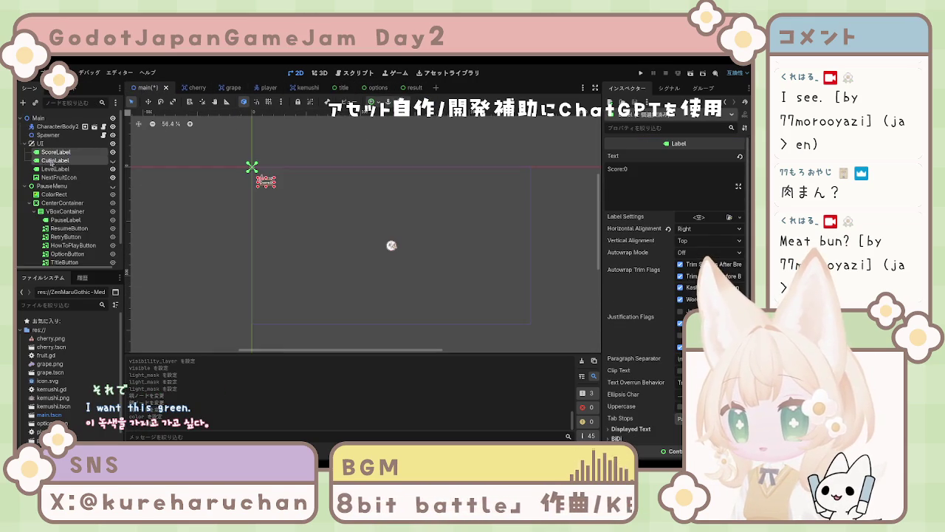
# Paste the title scene's green ColorRect under the main scene's UI node and reselect it
pyautogui.click(50, 144)
pyautogui.hotkey('ctrl', 'v')
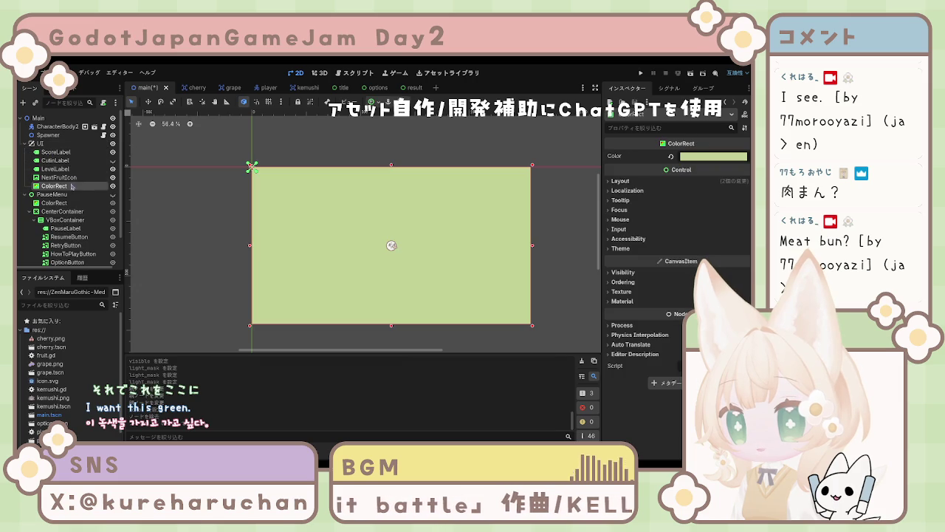
pyautogui.click(284, 240)
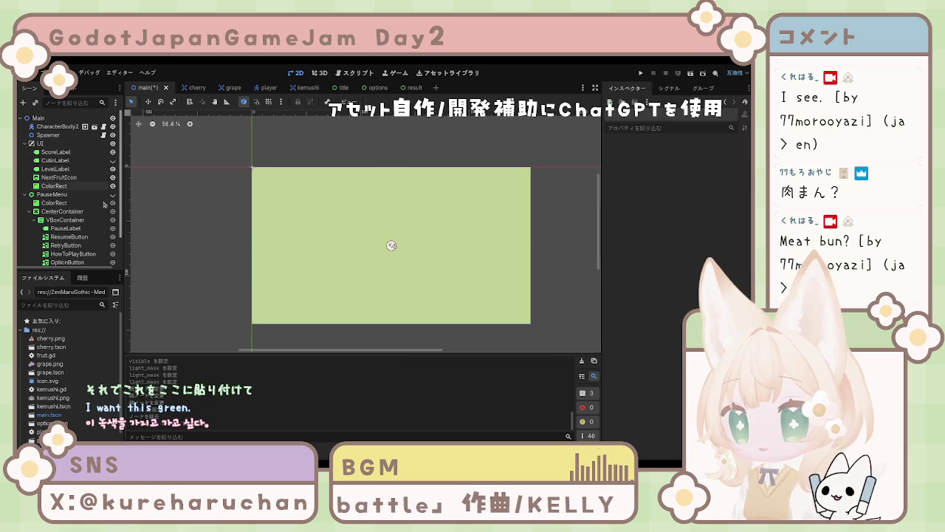
pyautogui.click(74, 178)
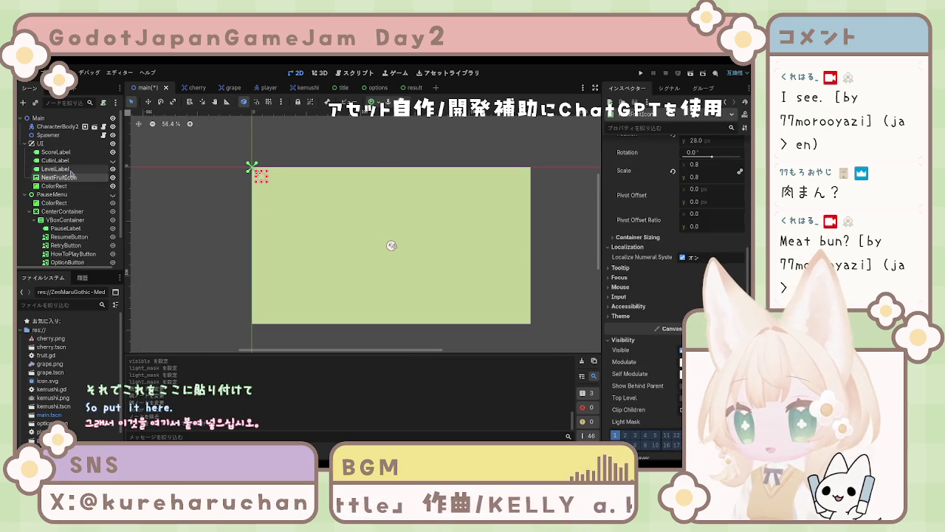
pyautogui.click(59, 186)
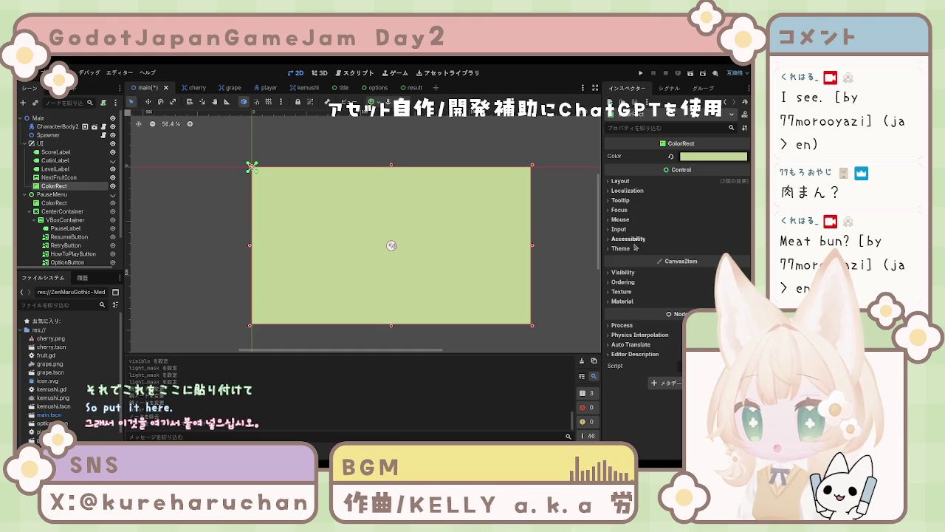
# Move the green ColorRect to visibility layer 10
pyautogui.click(623, 273)
pyautogui.scroll(-3, 653, 341)
pyautogui.click(654, 329)
pyautogui.click(655, 336)
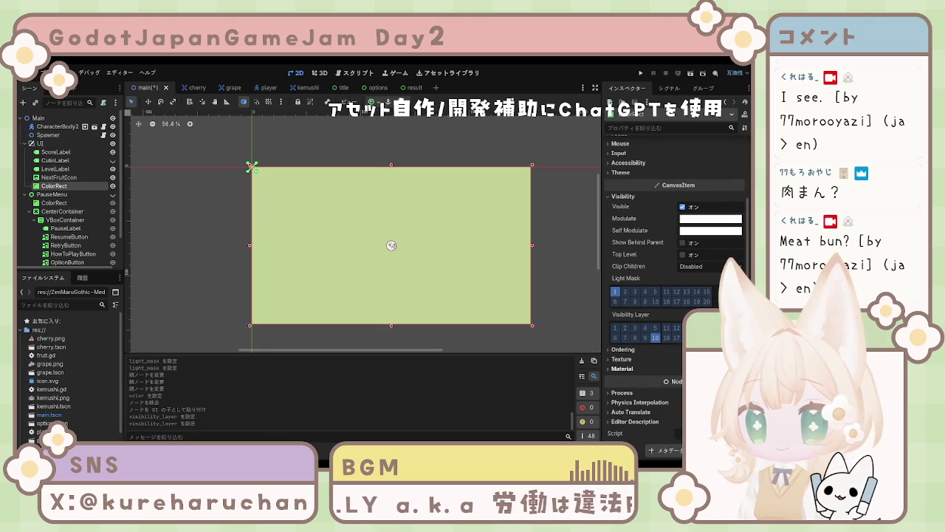
pyautogui.click(624, 359)
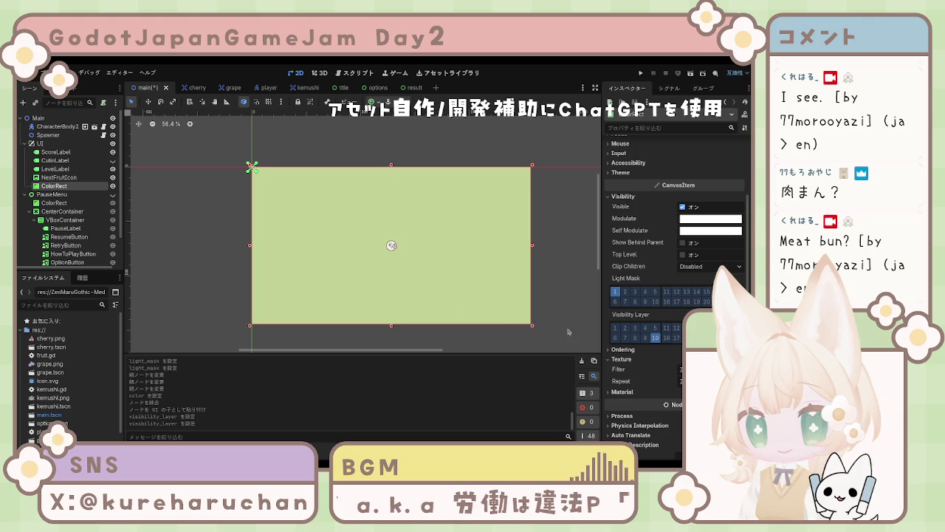
pyautogui.press('Escape')
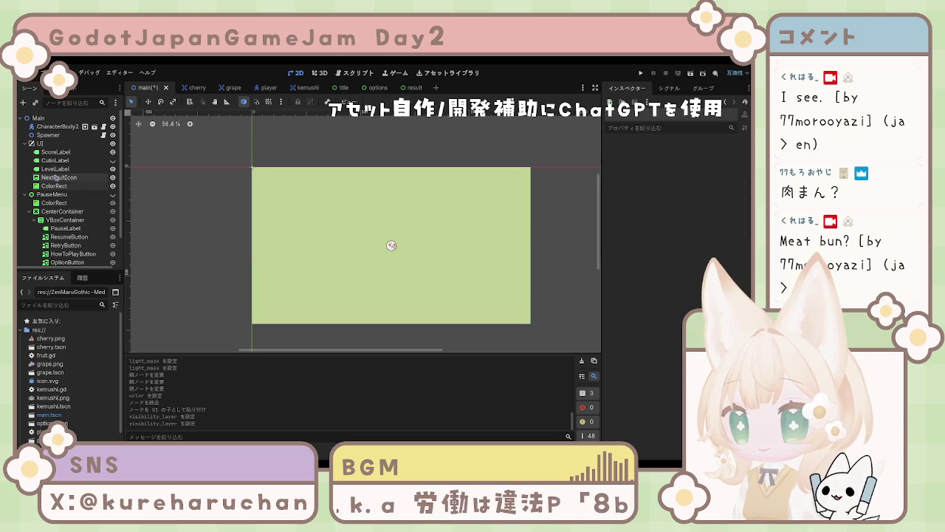
# Change the UI CanvasLayer's layer value from -1 to 0
pyautogui.click(53, 174)
pyautogui.press('Up')
pyautogui.press('Up')
pyautogui.press('Up')
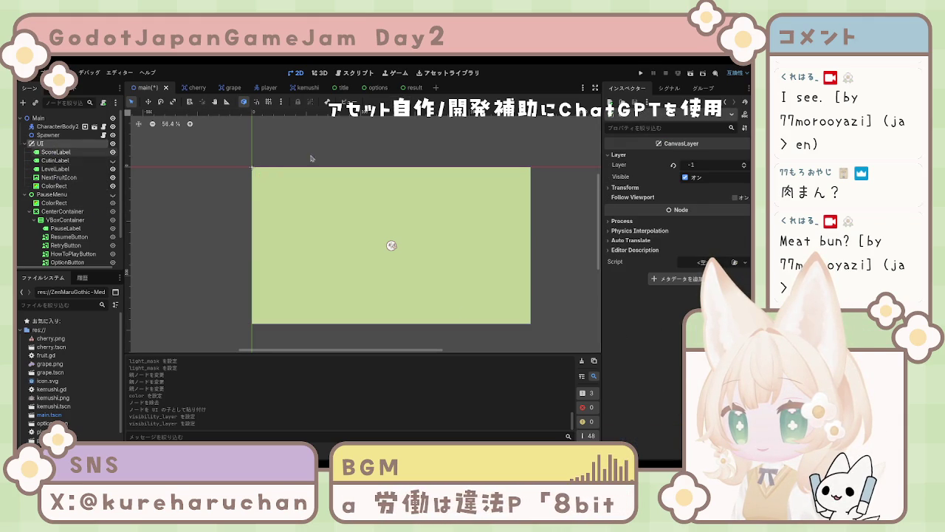
pyautogui.click(744, 164)
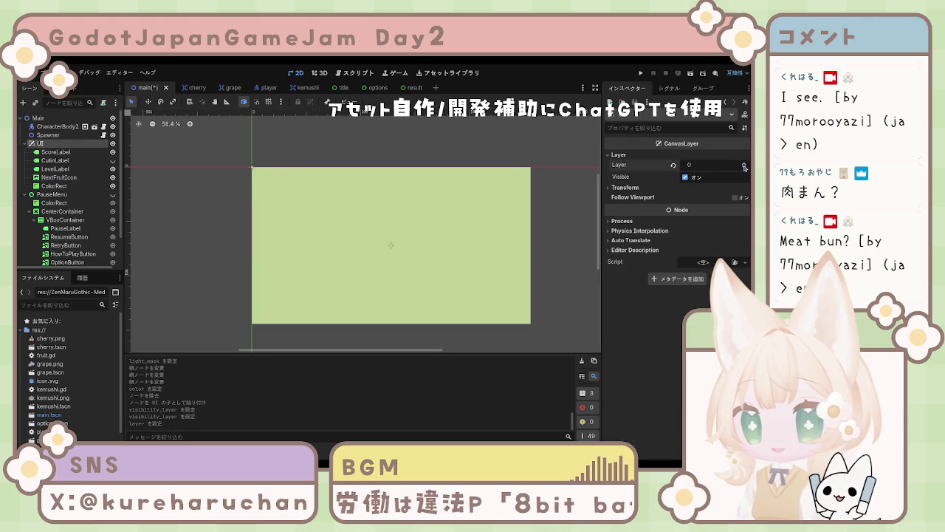
pyautogui.click(744, 167)
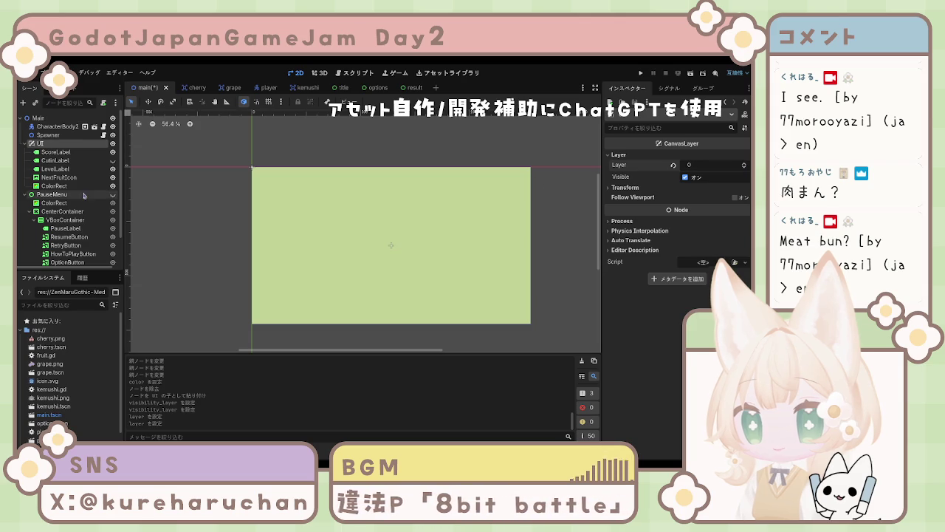
pyautogui.moveTo(53, 186); pyautogui.dragTo(65, 141)
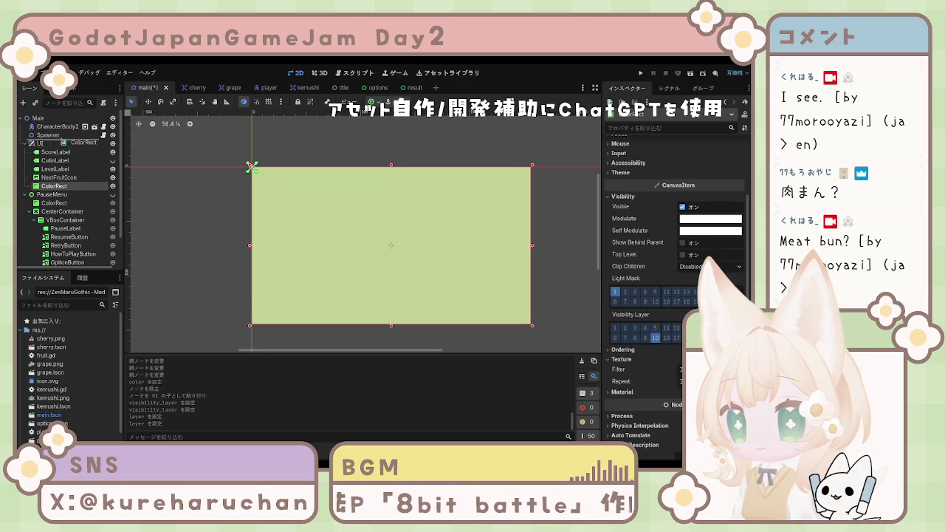
# Place the green ColorRect under Main between Spawner and UI, and disable its light mask bit 1
pyautogui.click(134, 228)
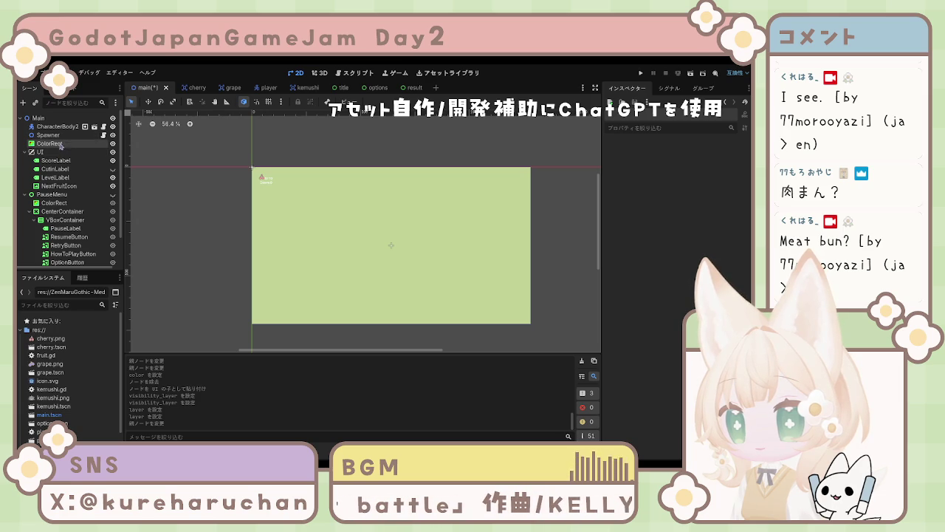
pyautogui.click(59, 144)
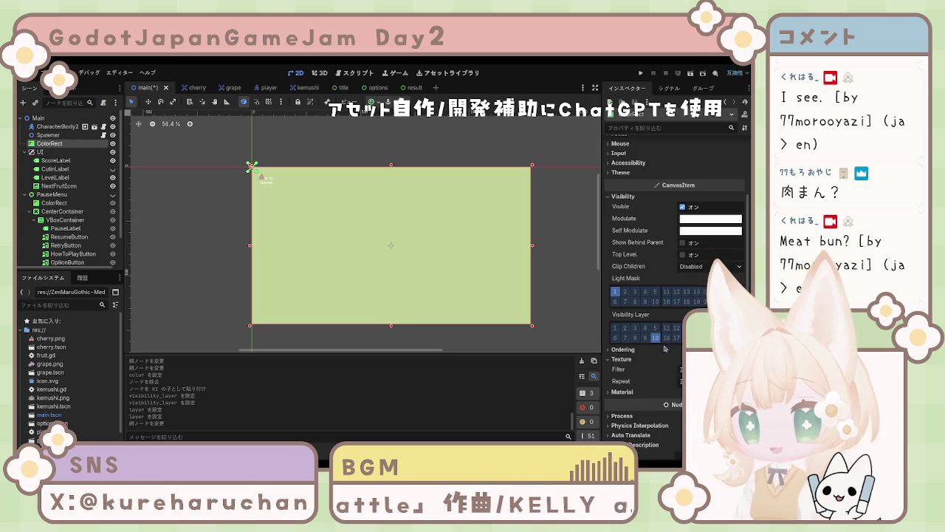
pyautogui.click(617, 294)
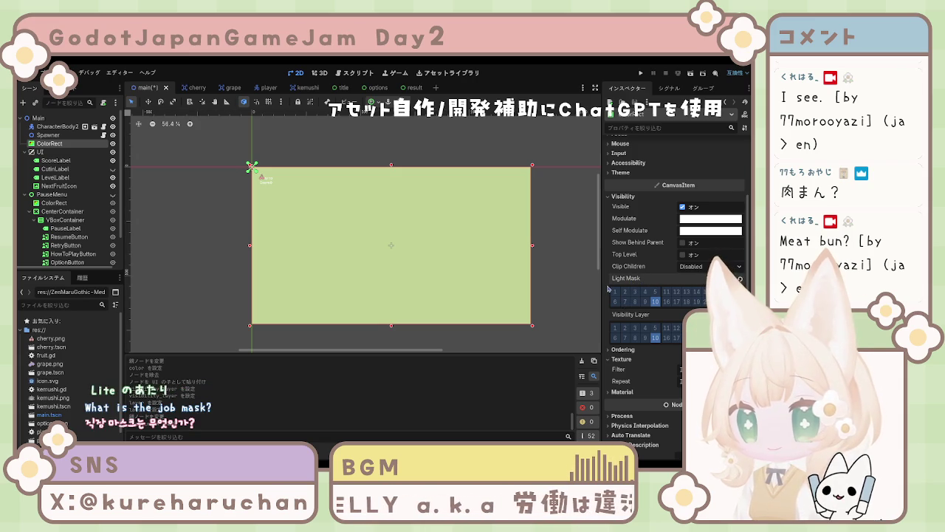
# Recheck the ColorRect's light mask, inspect Spawner, Main and UI, and select CharacterBody2D
pyautogui.click(617, 293)
pyautogui.click(619, 293)
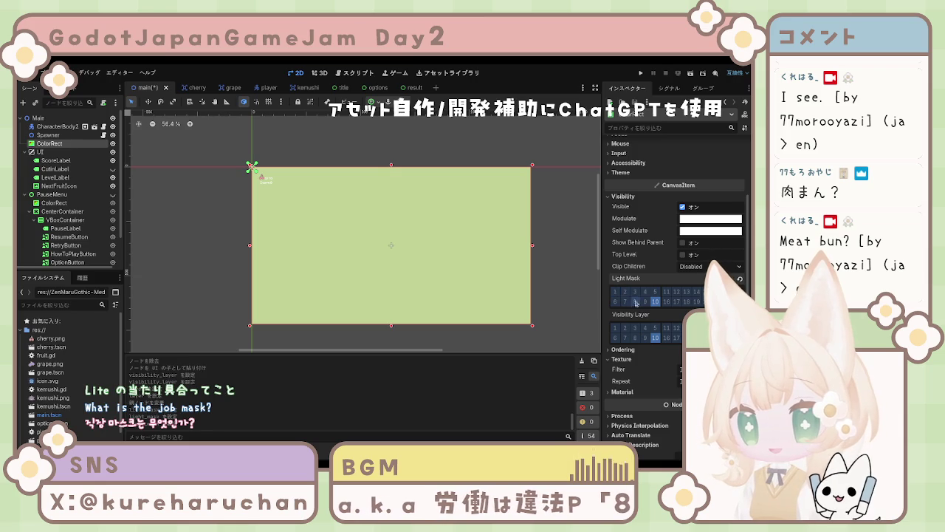
pyautogui.click(67, 136)
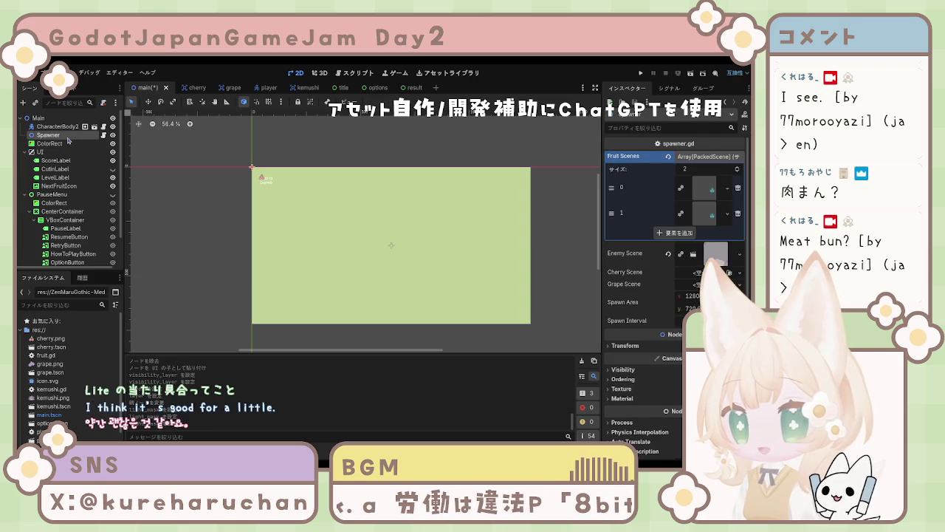
pyautogui.click(66, 143)
pyautogui.click(66, 135)
pyautogui.click(65, 143)
pyautogui.click(64, 136)
pyautogui.click(57, 126)
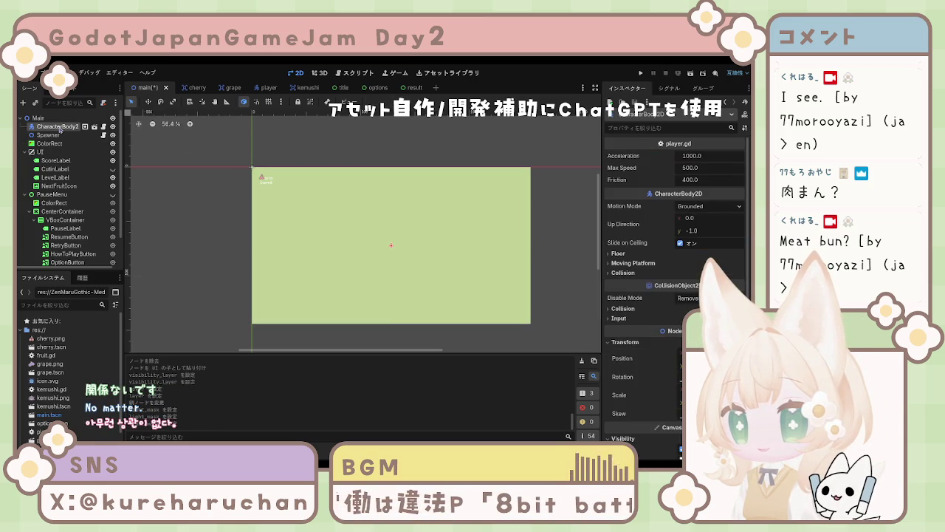
pyautogui.scroll(-5, 616, 284)
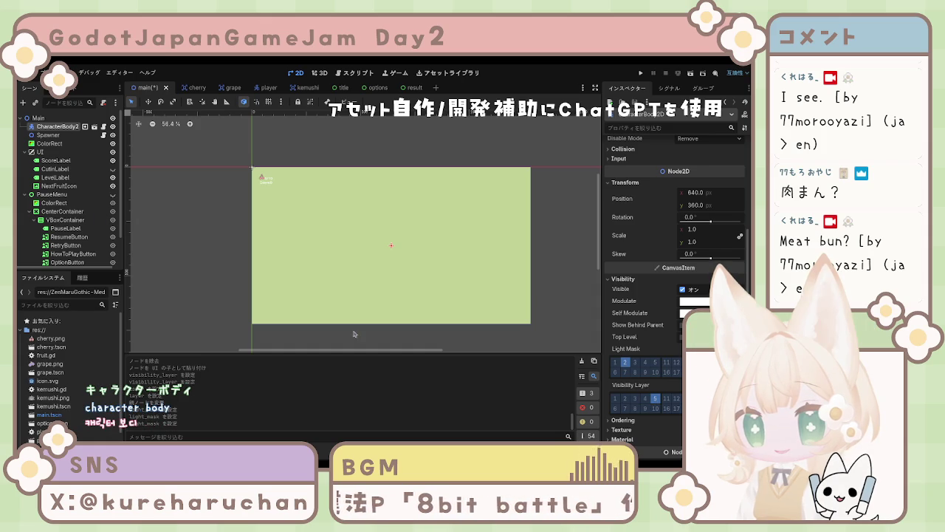
pyautogui.click(53, 144)
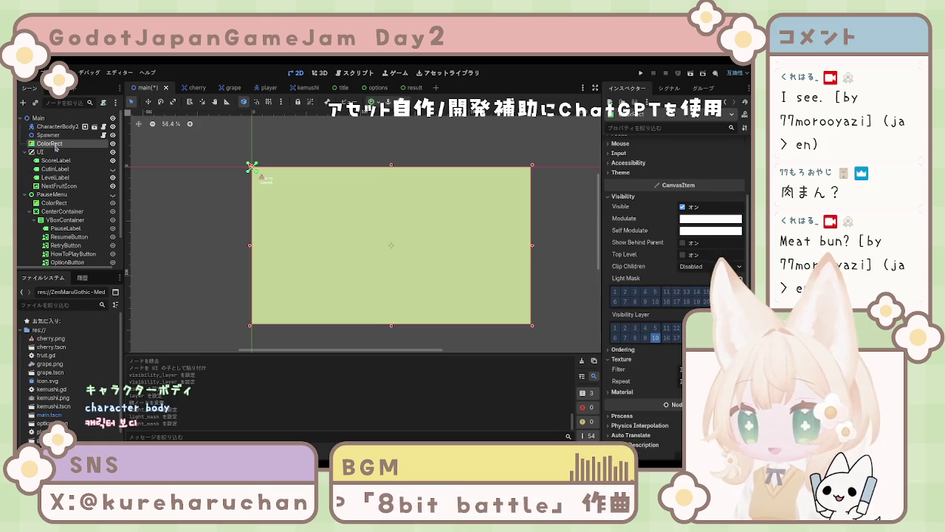
pyautogui.click(53, 135)
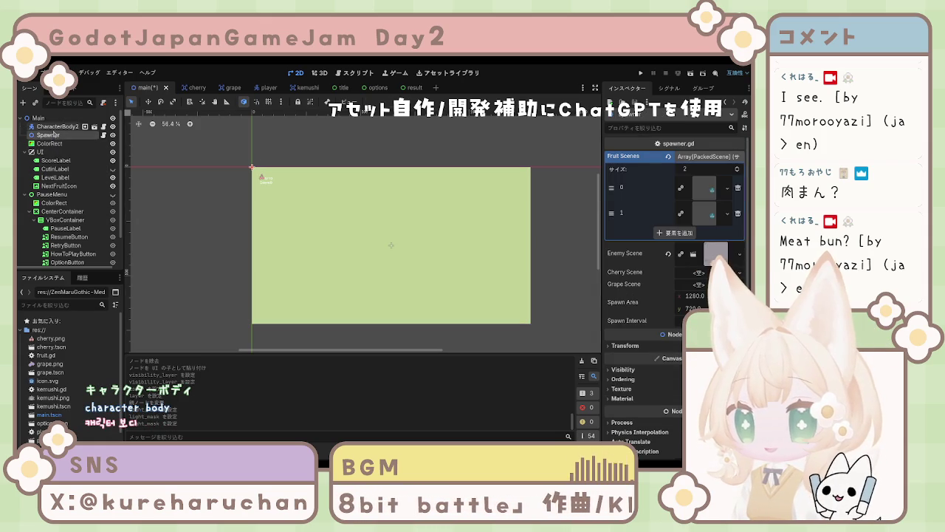
pyautogui.click(57, 127)
pyautogui.click(37, 118)
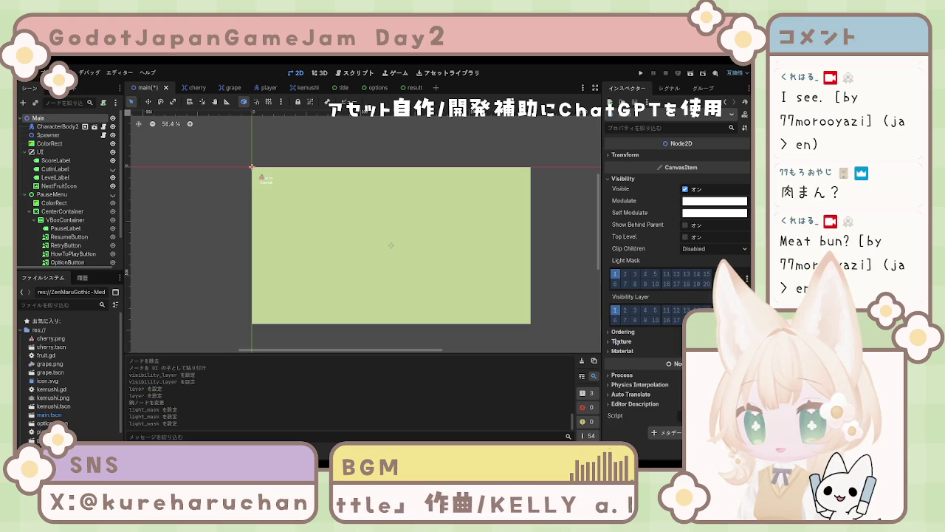
pyautogui.click(40, 151)
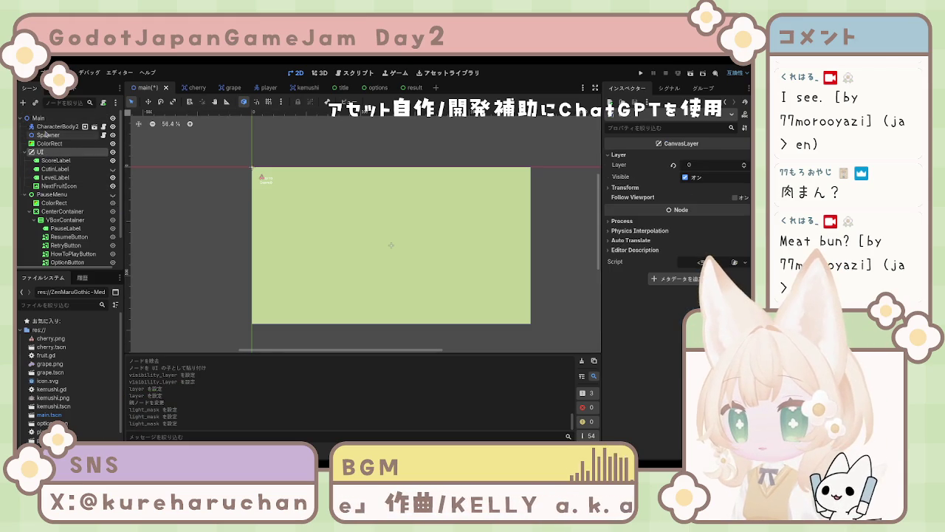
pyautogui.click(49, 126)
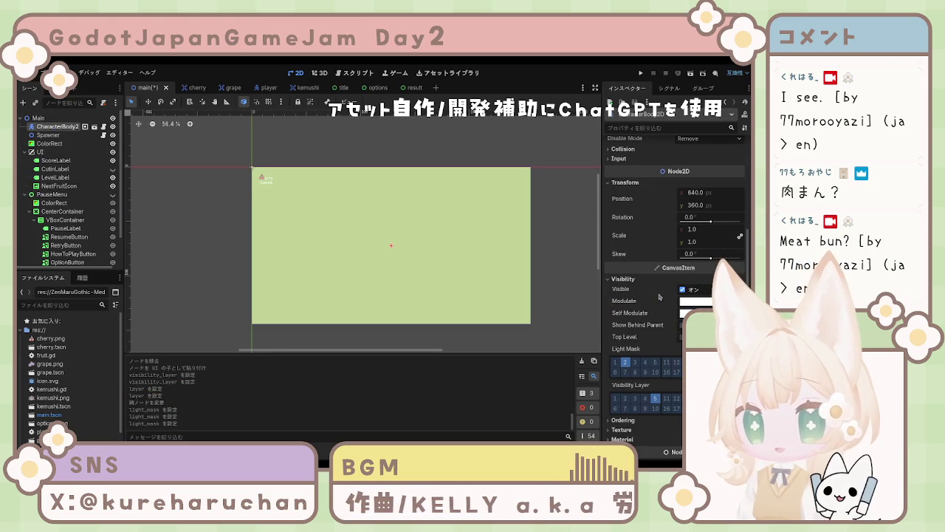
# Give the CharacterBody2D player light mask layer 2 and visibility layer 5
pyautogui.click(625, 365)
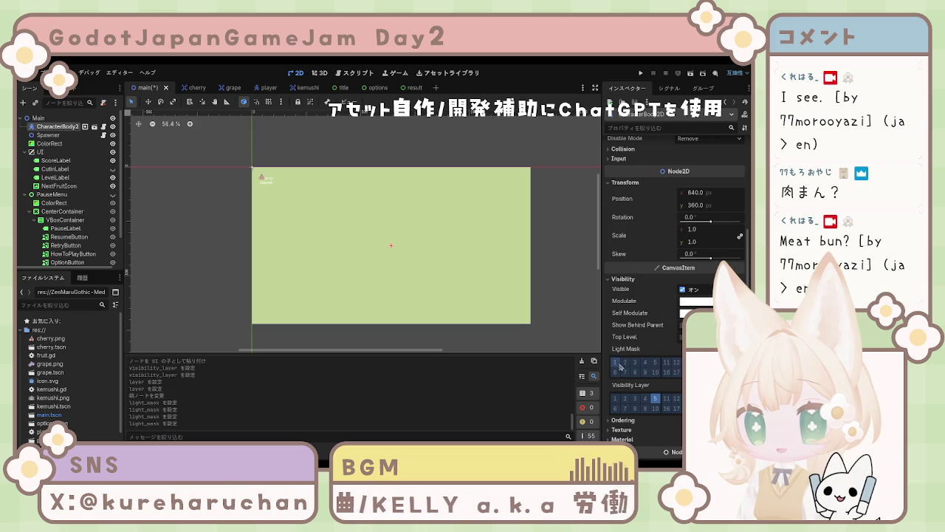
pyautogui.click(635, 399)
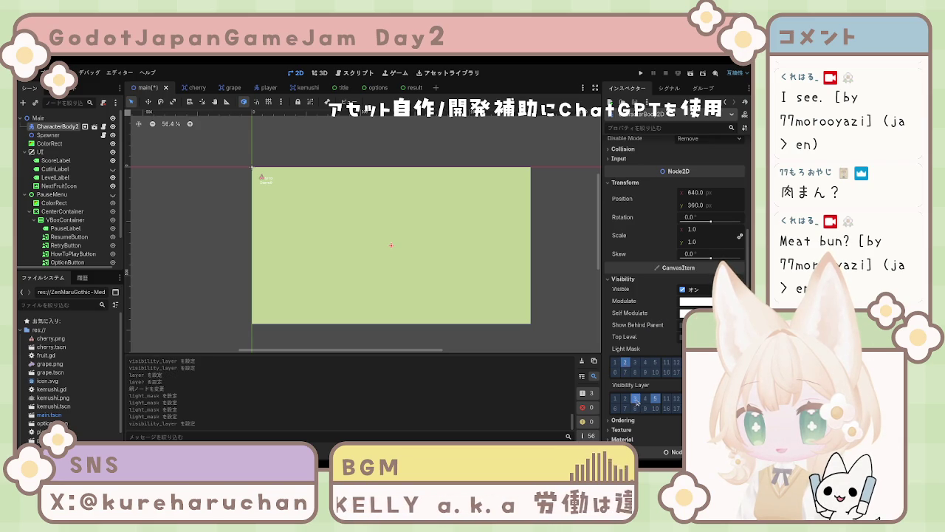
pyautogui.click(635, 399)
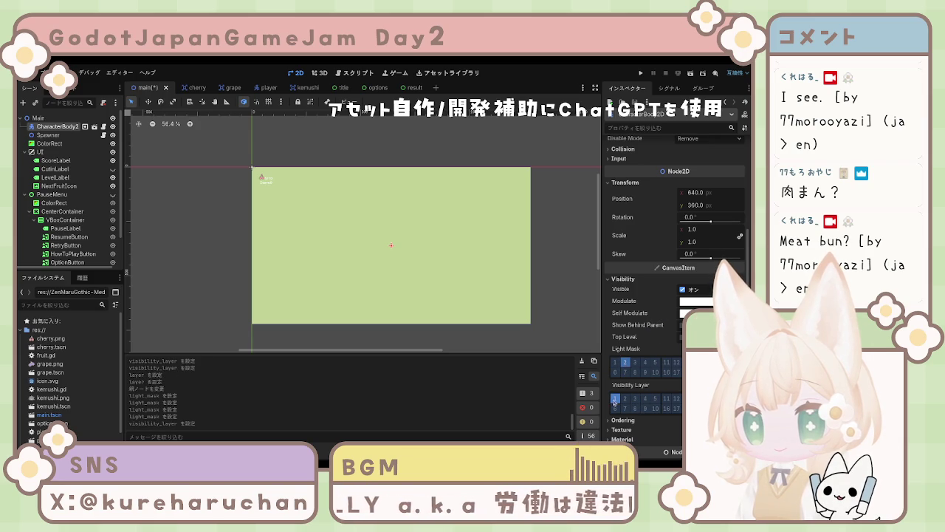
pyautogui.click(655, 399)
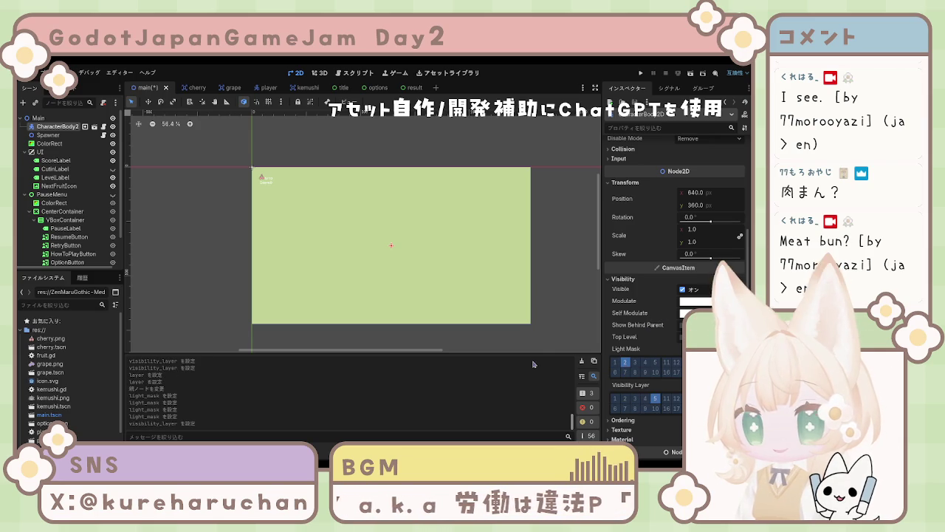
pyautogui.scroll(5, 642, 221)
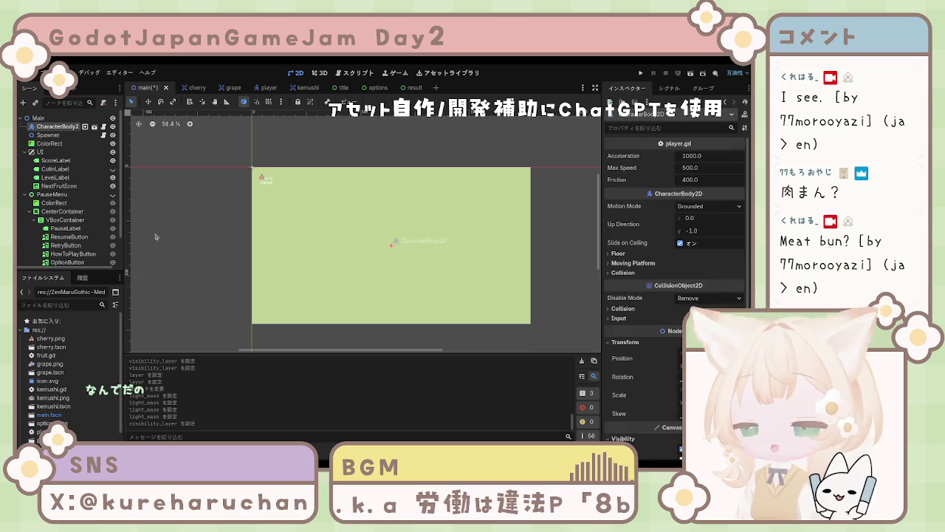
# Revert the UI CanvasLayer's Layer value to 1, then reselect the background ColorRect
pyautogui.click(49, 152)
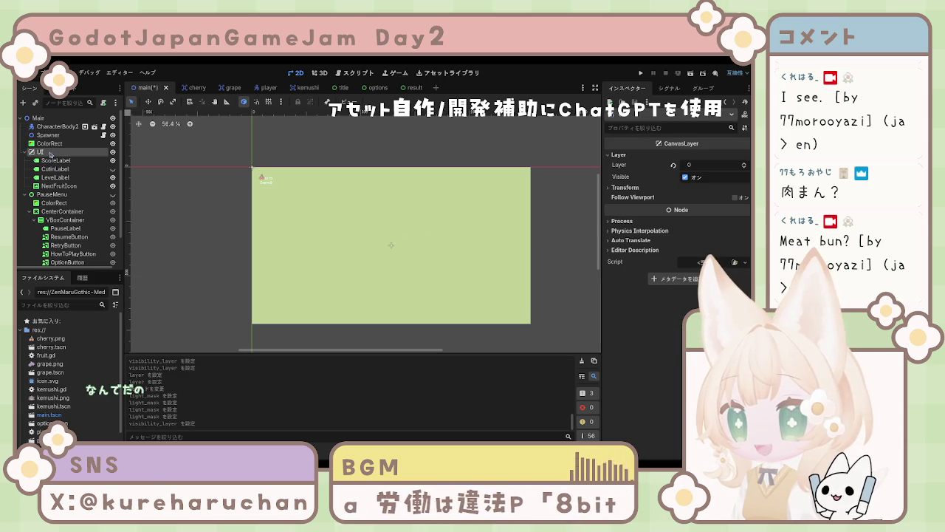
pyautogui.click(673, 165)
pyautogui.click(203, 236)
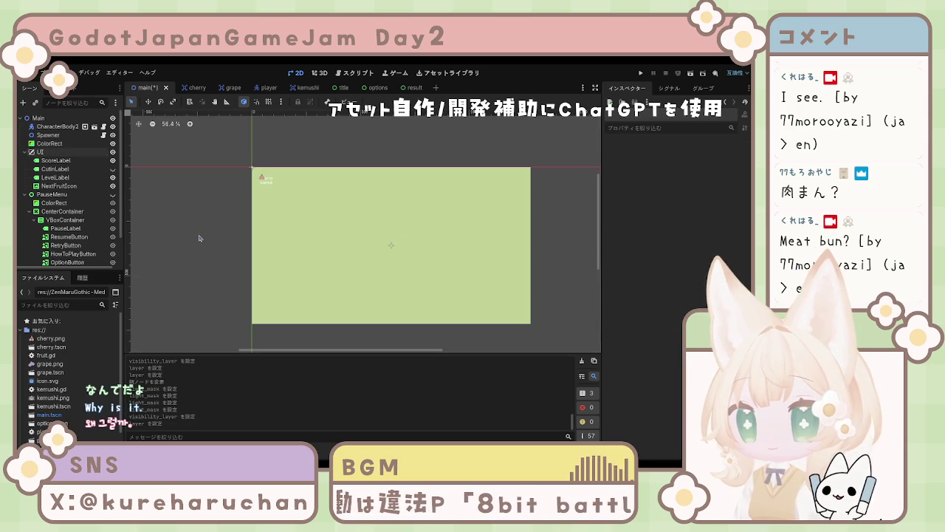
pyautogui.click(50, 143)
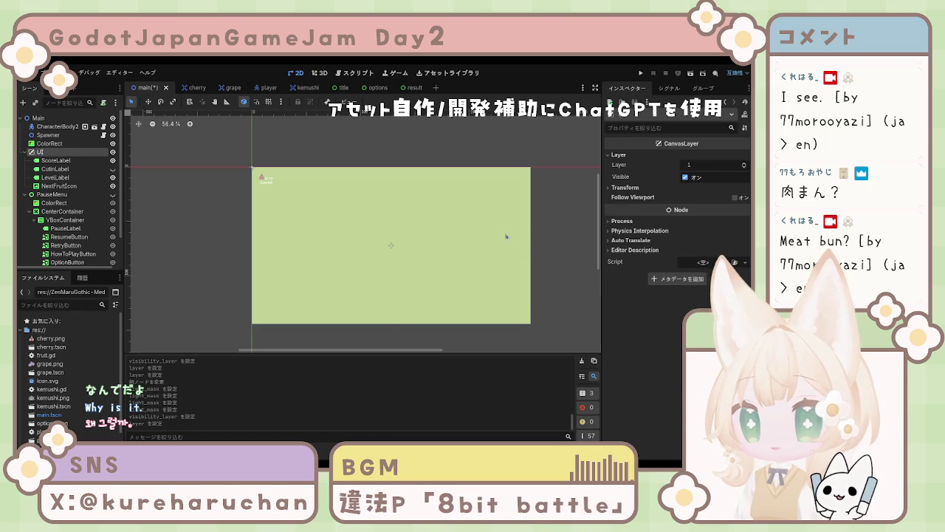
pyautogui.scroll(-2, 629, 231)
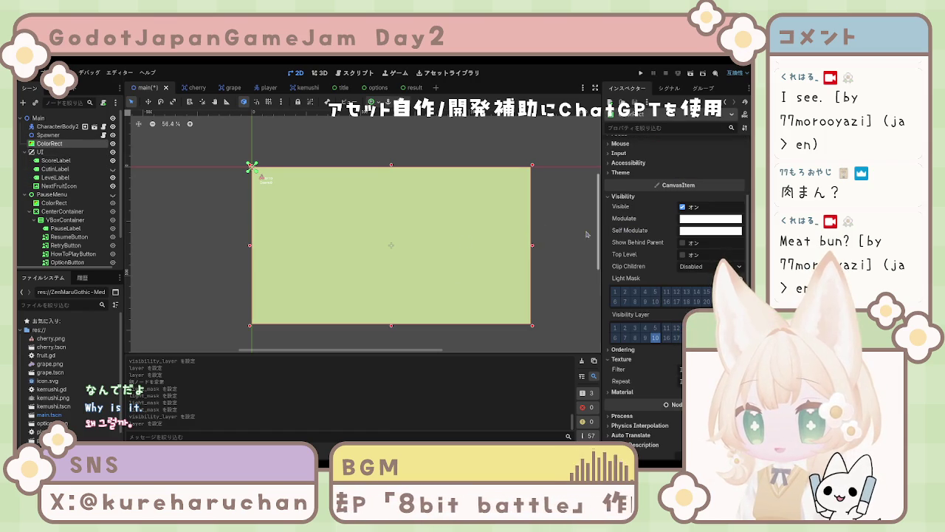
pyautogui.scroll(-1, 619, 309)
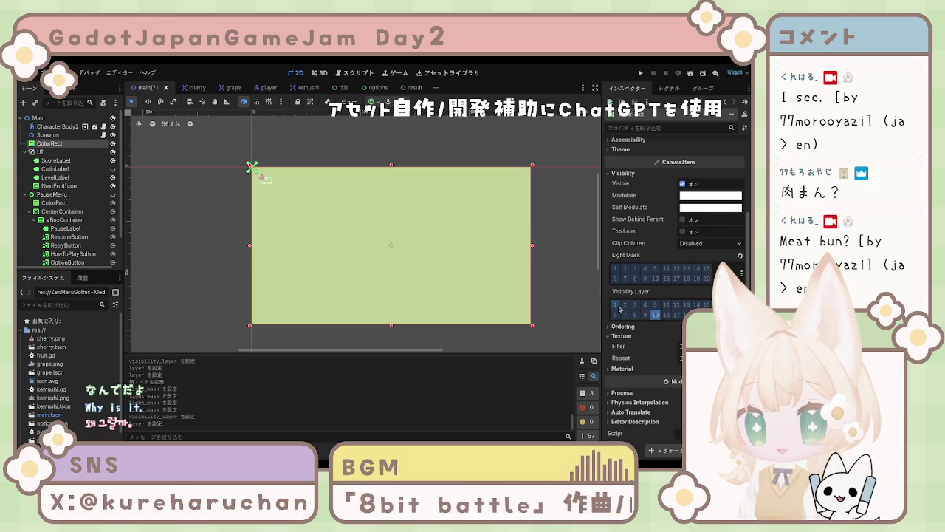
pyautogui.scroll(3, 620, 303)
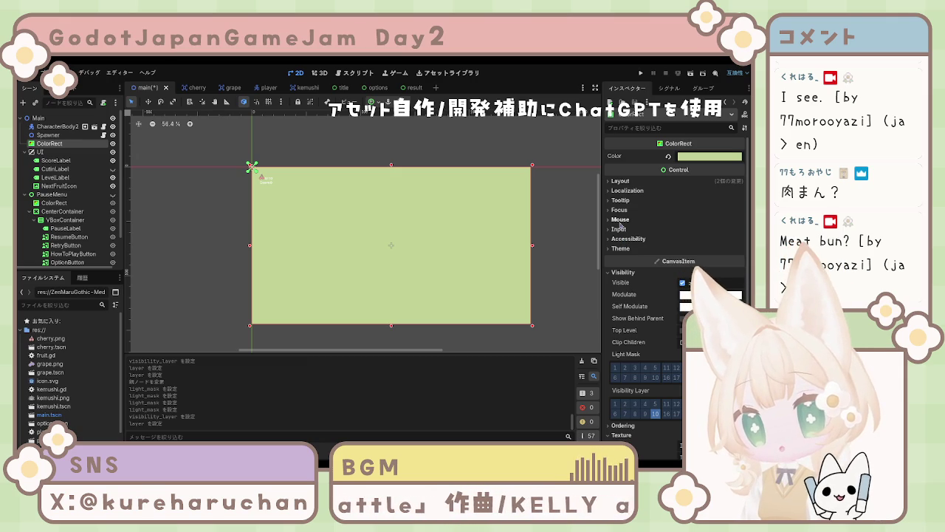
pyautogui.click(619, 240)
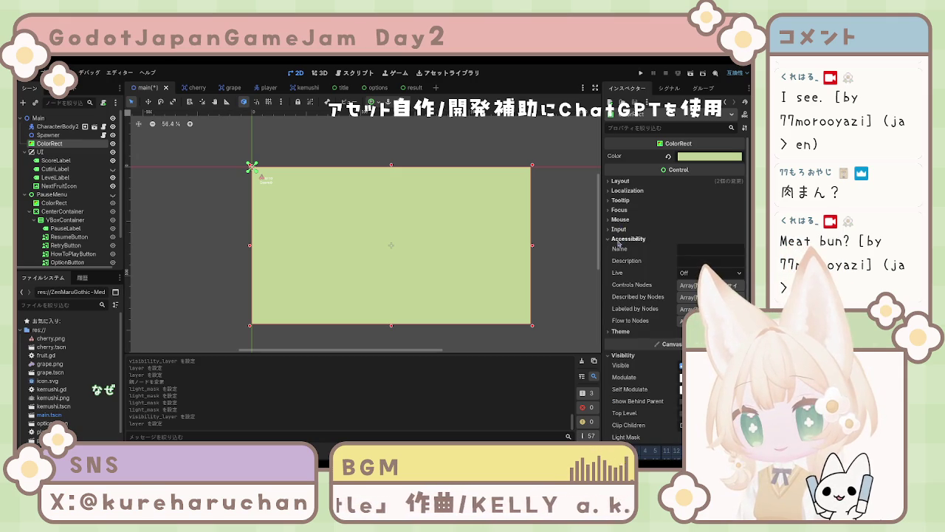
pyautogui.click(619, 241)
pyautogui.click(619, 249)
pyautogui.click(619, 249)
pyautogui.click(619, 229)
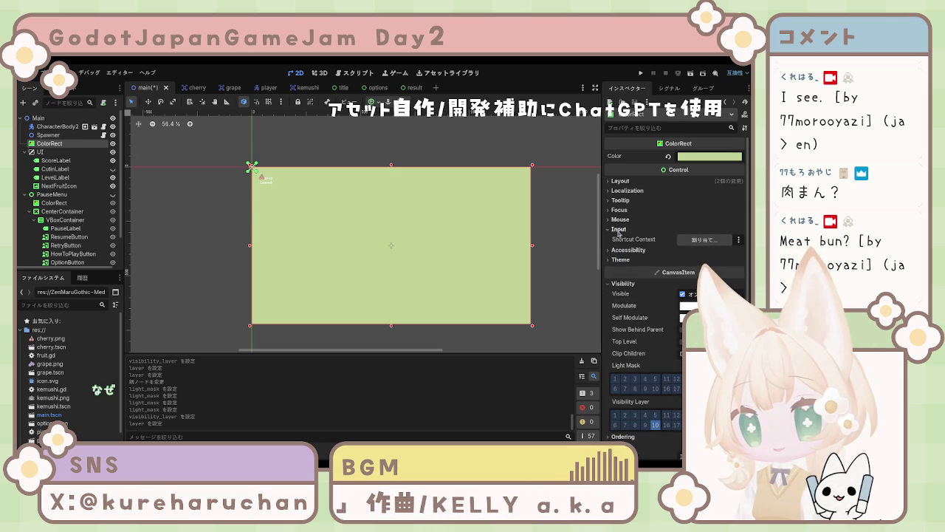
pyautogui.click(619, 229)
pyautogui.click(620, 209)
pyautogui.click(620, 209)
pyautogui.click(620, 200)
pyautogui.click(621, 200)
pyautogui.click(624, 191)
pyautogui.click(624, 190)
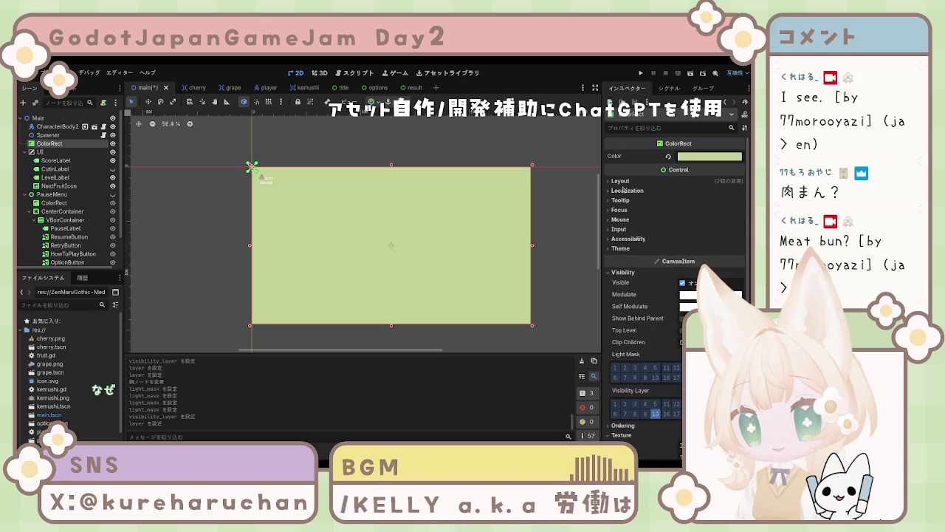
pyautogui.click(620, 181)
pyautogui.click(620, 180)
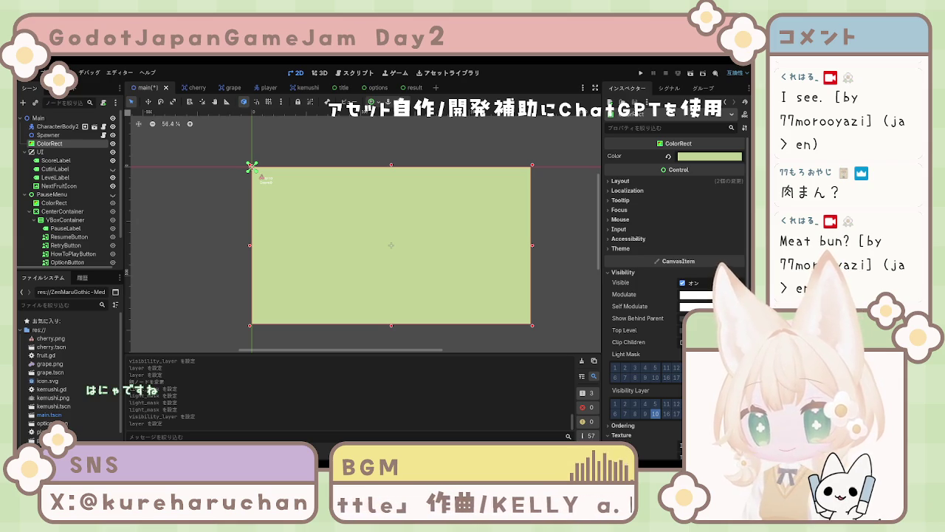
# Select PauseLabel to view its Pause text and centred alignment
pyautogui.click(65, 228)
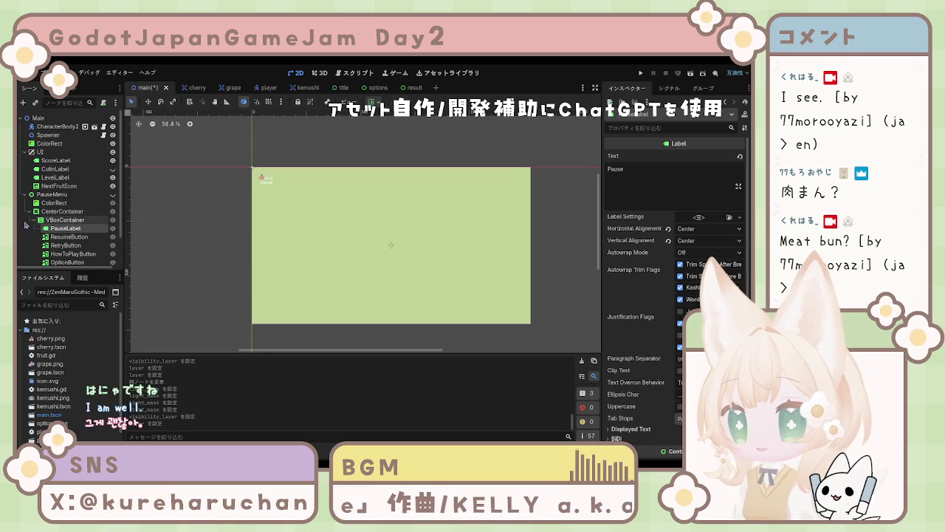
# Lower the Scene/FileSystem dock splitter so the full PauseMenu tree with TitleButton and Label shows
pyautogui.moveTo(69, 271); pyautogui.dragTo(70, 303)
pyautogui.click(70, 296)
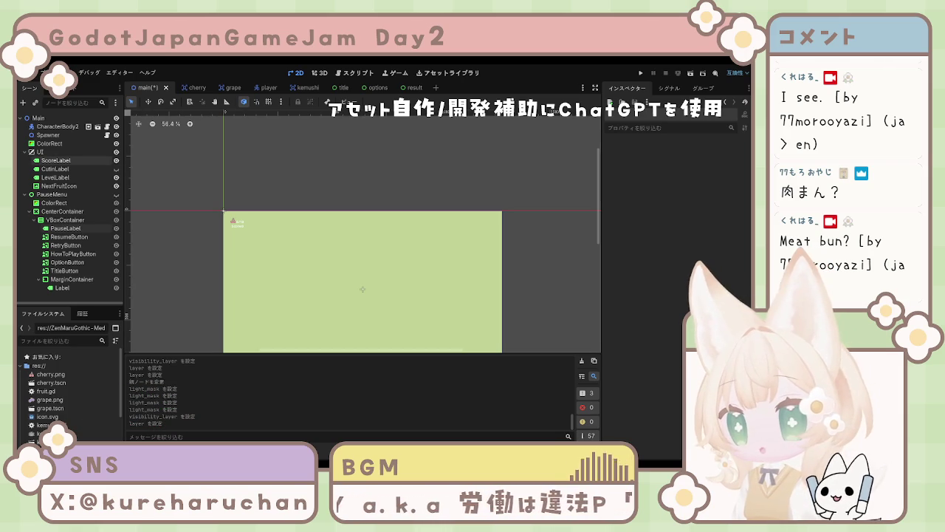
pyautogui.click(50, 143)
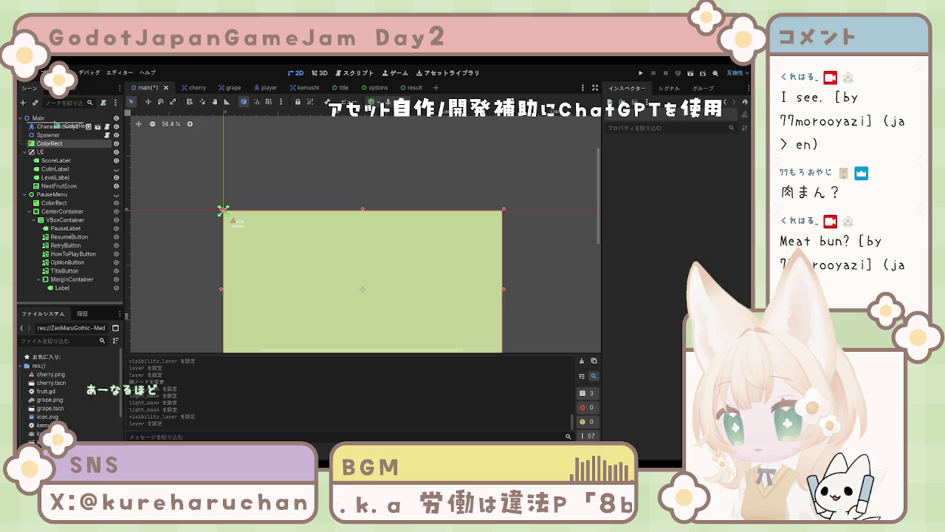
# Move the ColorRect above CharacterBody2D under Main and rename it BG
pyautogui.moveTo(55, 124); pyautogui.dragTo(50, 127)
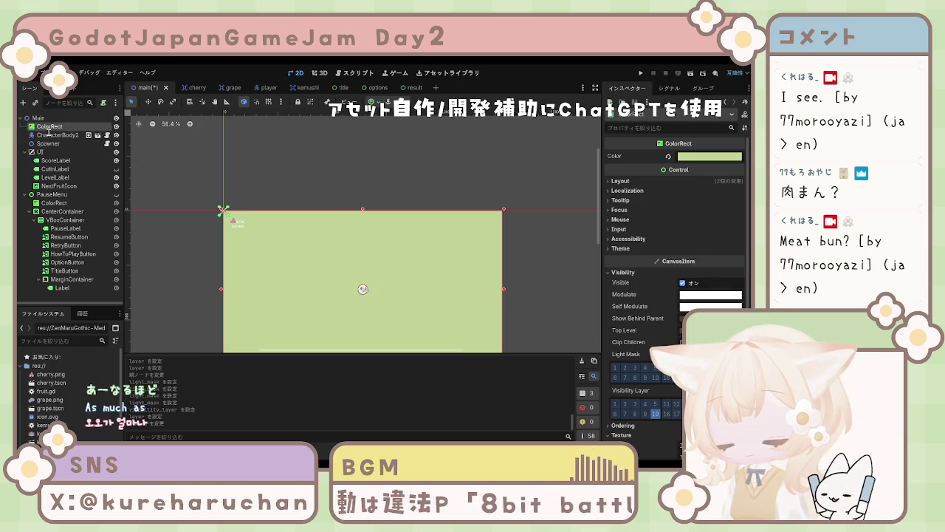
pyautogui.write('BG')
pyautogui.press('Return')
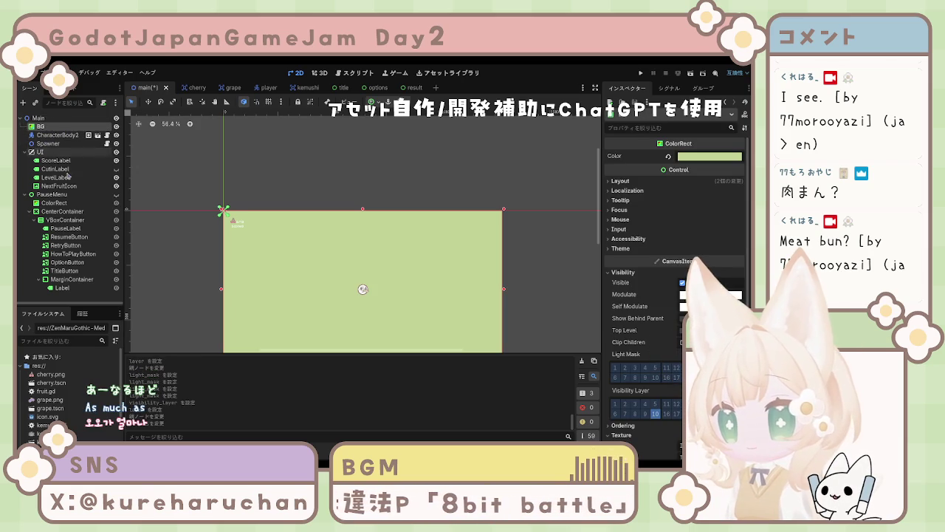
pyautogui.click(57, 137)
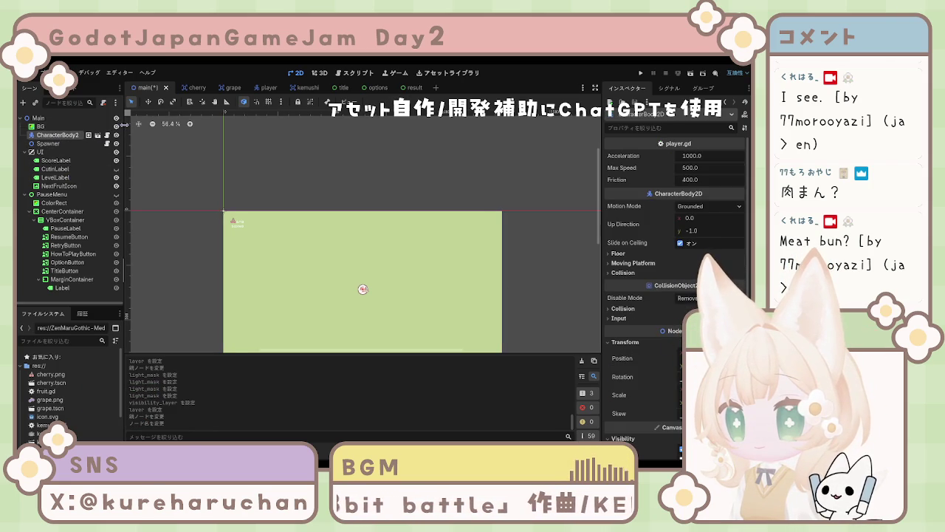
# Multi-select Spawner and CharacterBody2D in the Scene dock and group them under a new Node2D
pyautogui.moveTo(124, 125); pyautogui.dragTo(139, 126)
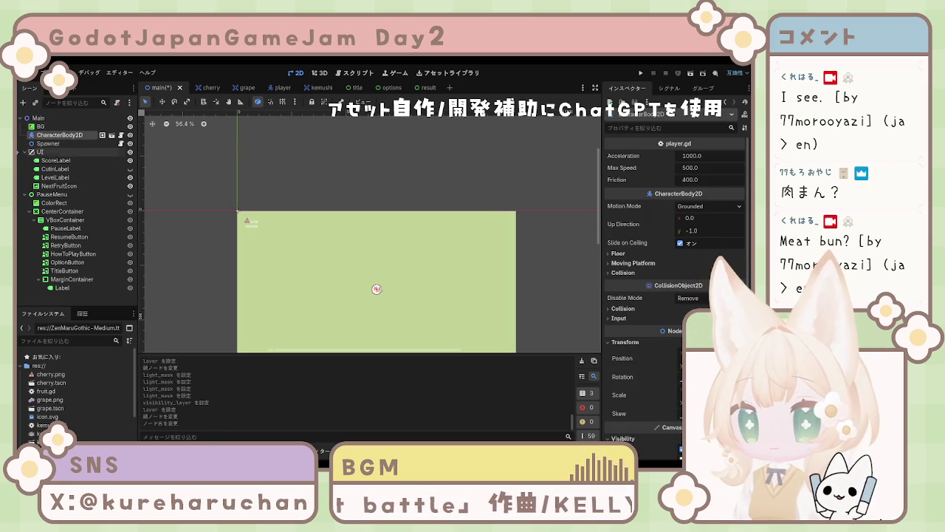
pyautogui.click(59, 144)
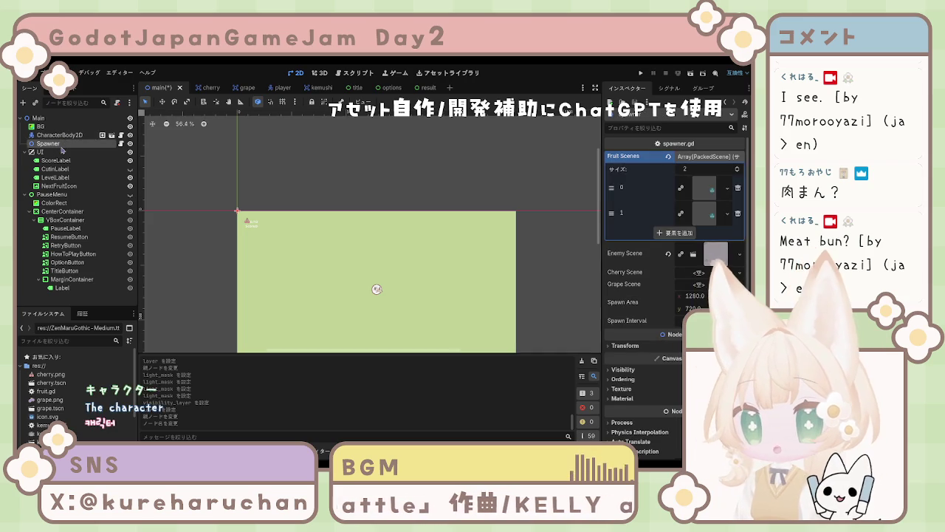
pyautogui.click(50, 143)
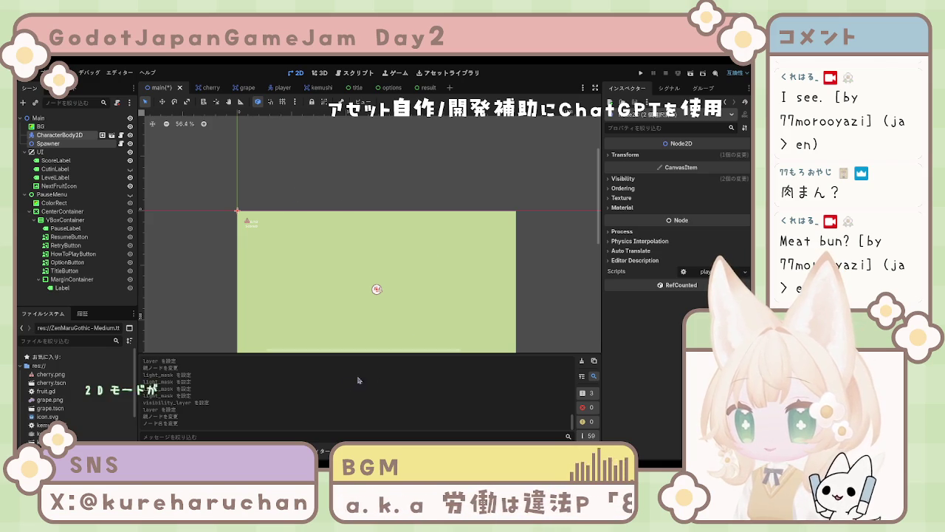
pyautogui.hotkey('ctrl', 'shift', 'z')
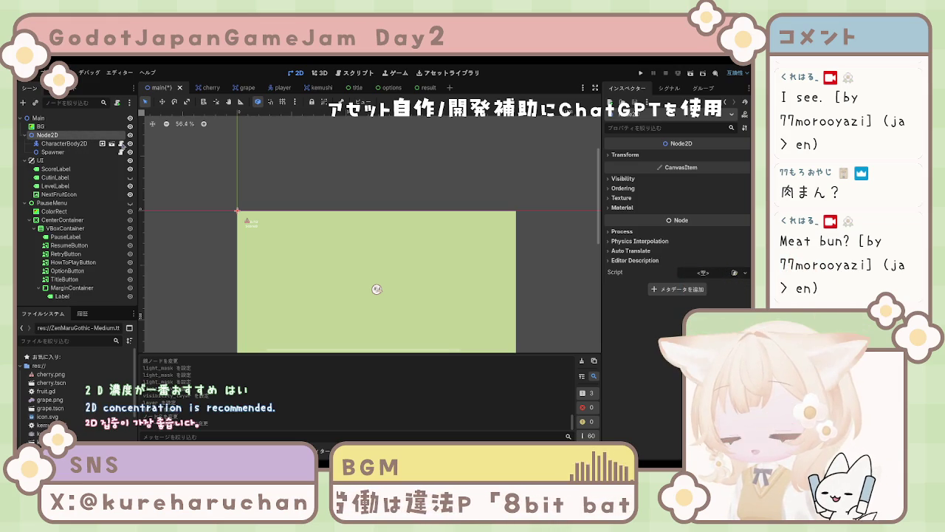
# Rename the new Node2D to World, save the main scene, then step down to PauseMenu
pyautogui.write('World')
pyautogui.press('Return')
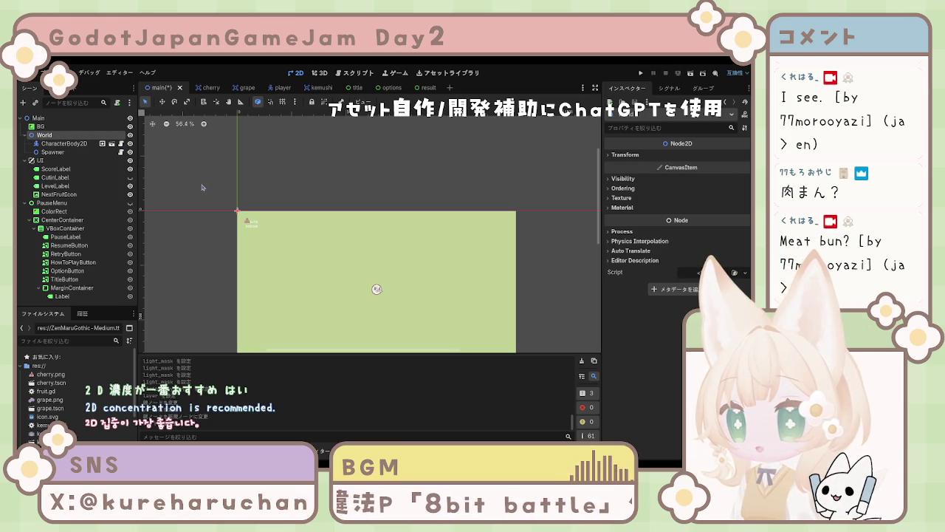
pyautogui.click(56, 152)
pyautogui.hotkey('ctrl', 's')
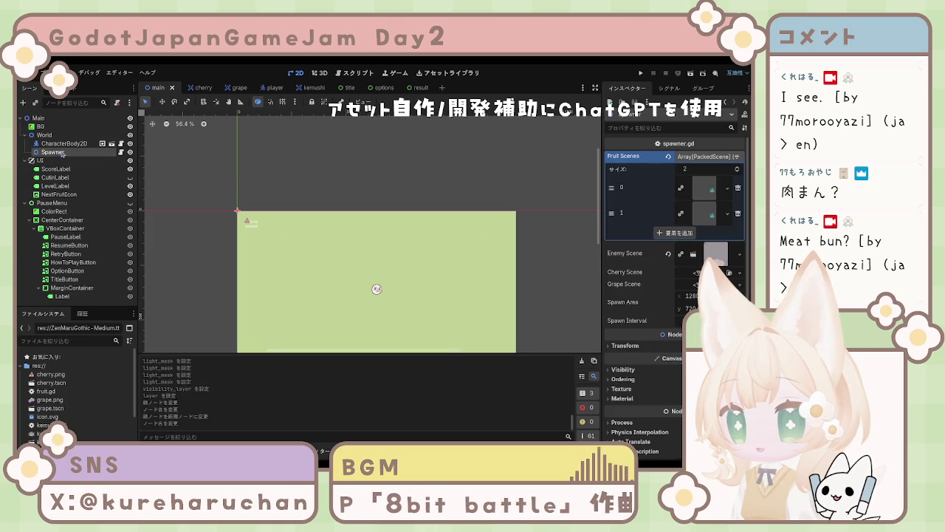
pyautogui.click(55, 169)
pyautogui.press('Down')
pyautogui.press('Down')
pyautogui.press('Down')
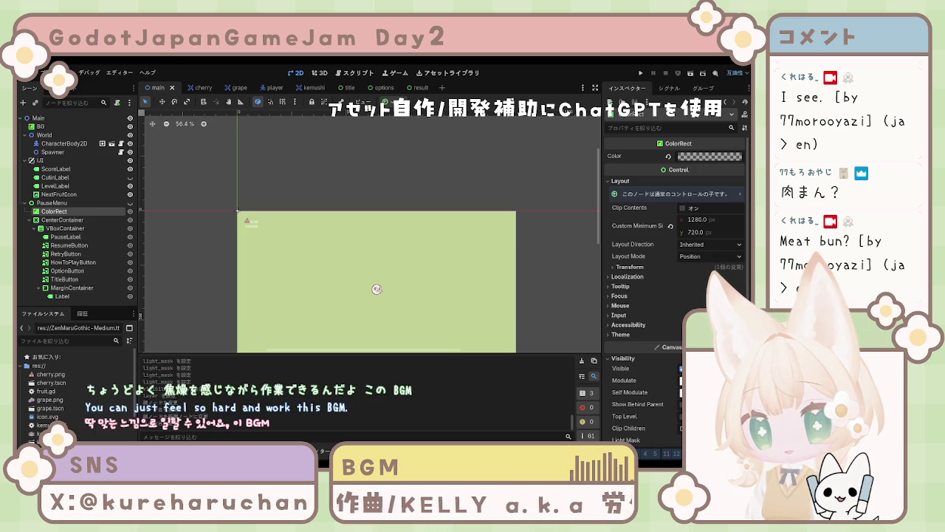
# Delete the BG node from the scene tree and reselect the Main root
pyautogui.click(41, 126)
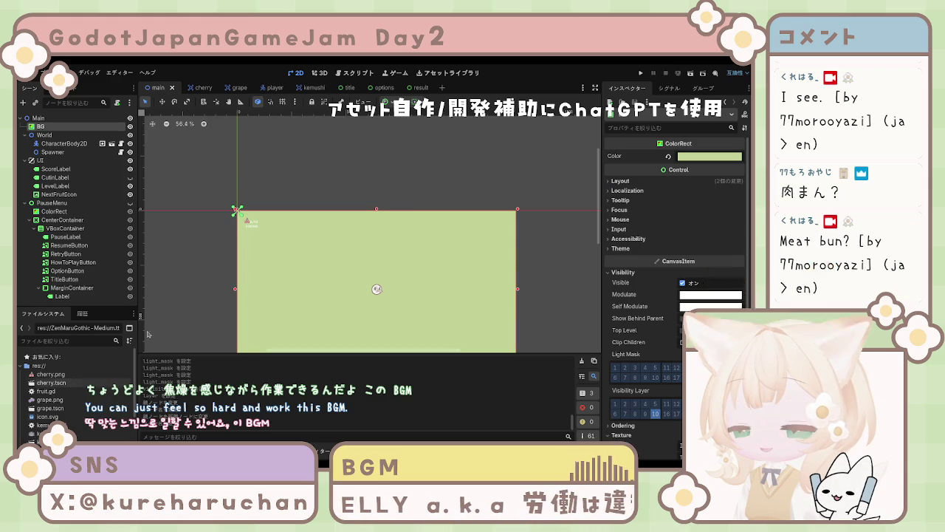
pyautogui.press('Delete')
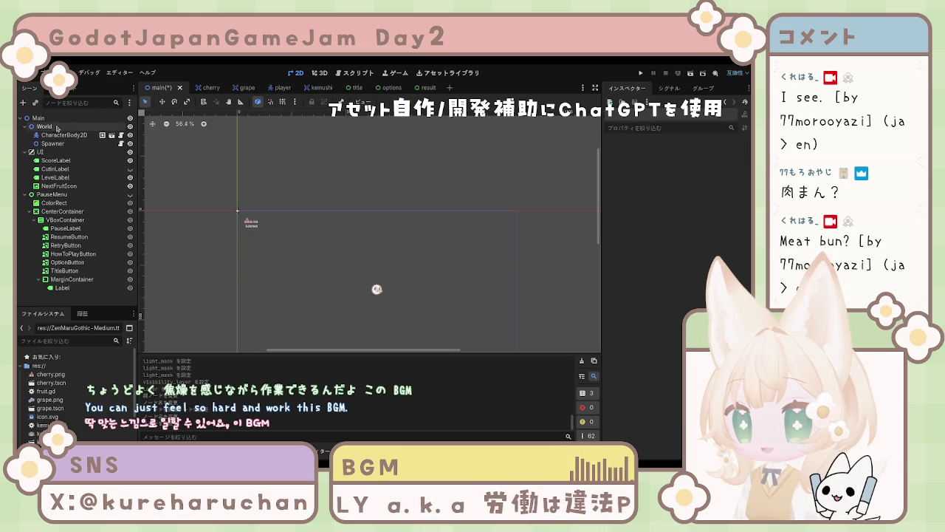
pyautogui.click(49, 128)
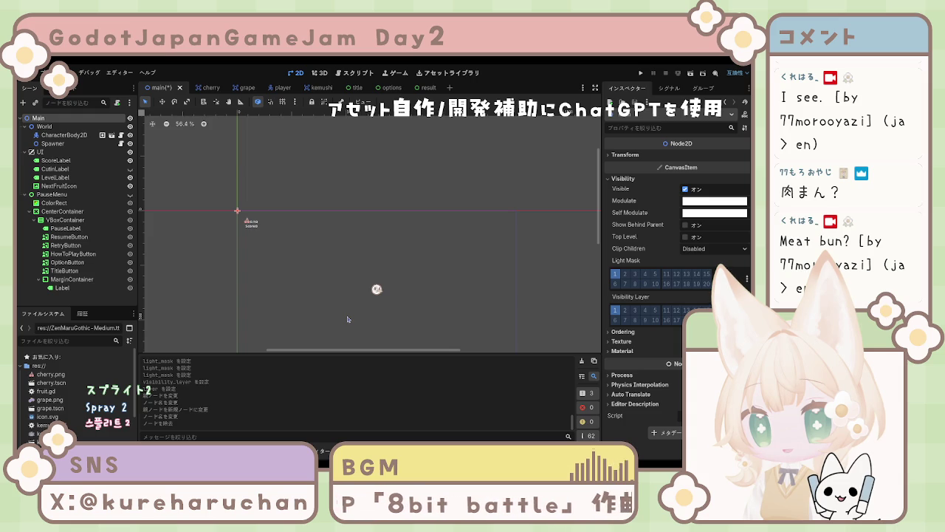
# Add a Sprite2D as Main's first child above World and rename it BackGround
pyautogui.hotkey('ctrl', 'v')
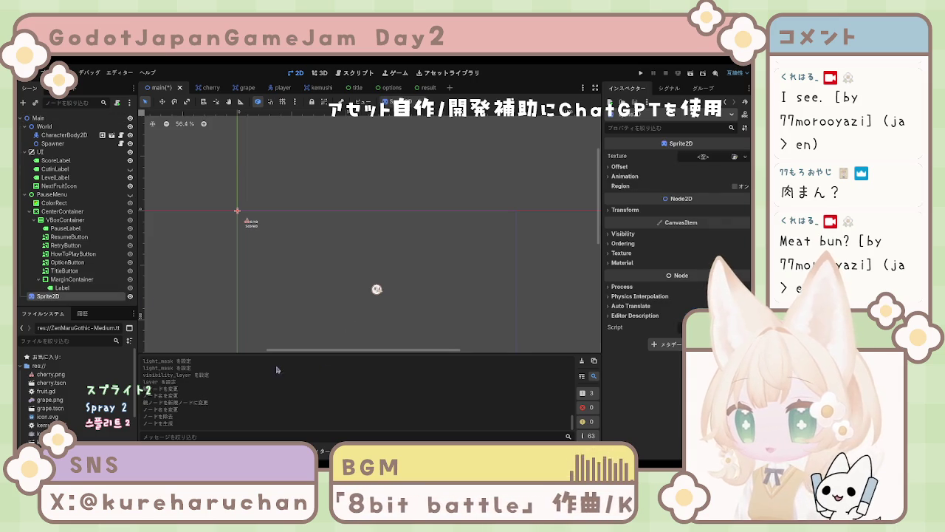
pyautogui.moveTo(77, 296); pyautogui.dragTo(72, 128)
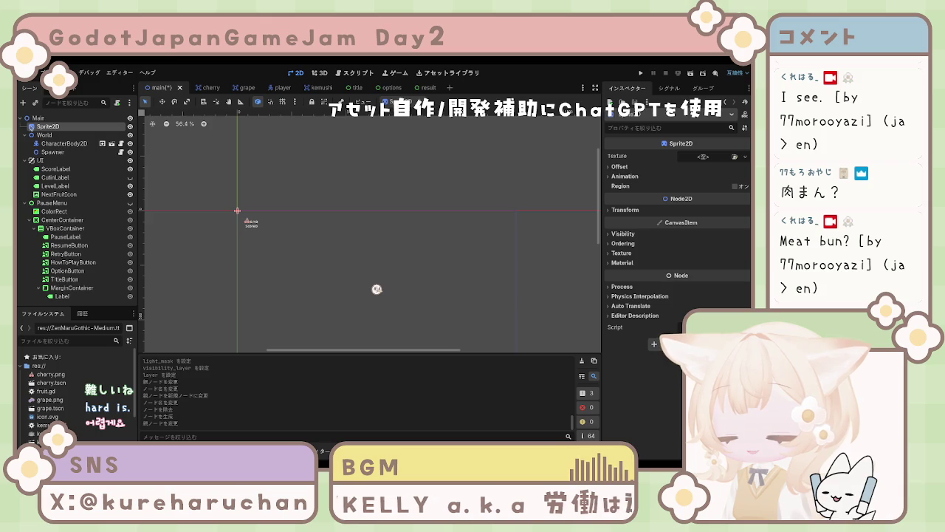
pyautogui.write('BackGround')
pyautogui.press('Return')
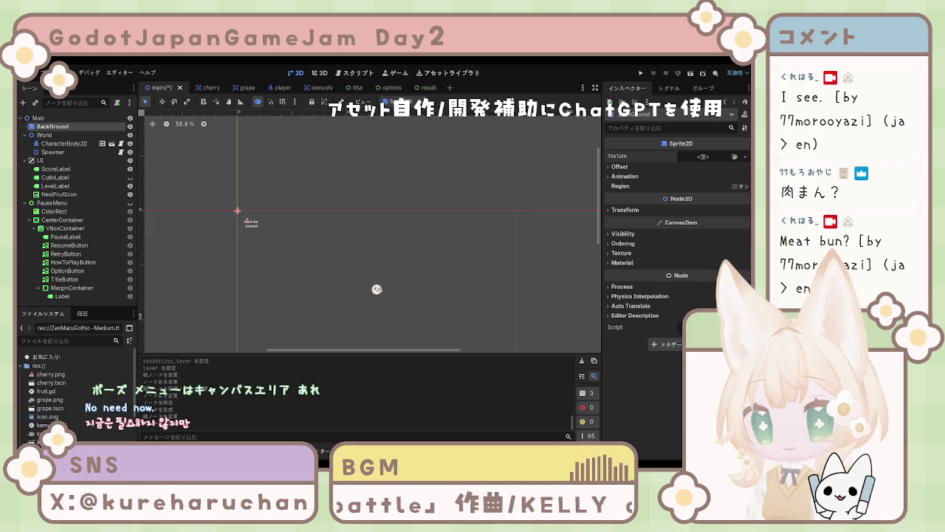
pyautogui.click(51, 203)
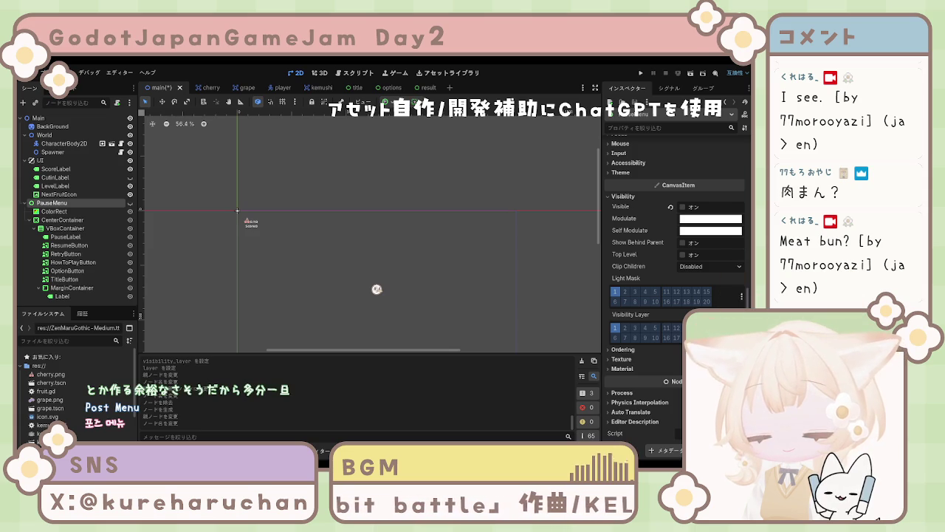
# Toggle the PauseMenu eye icon until the Pause panel is shown on the 2D canvas
pyautogui.scroll(-2, 414, 257)
pyautogui.scroll(2, 405, 264)
pyautogui.moveTo(417, 263)
pyautogui.mouseDown()
pyautogui.moveTo(449, 224)
pyautogui.moveTo(433, 239)
pyautogui.mouseUp()
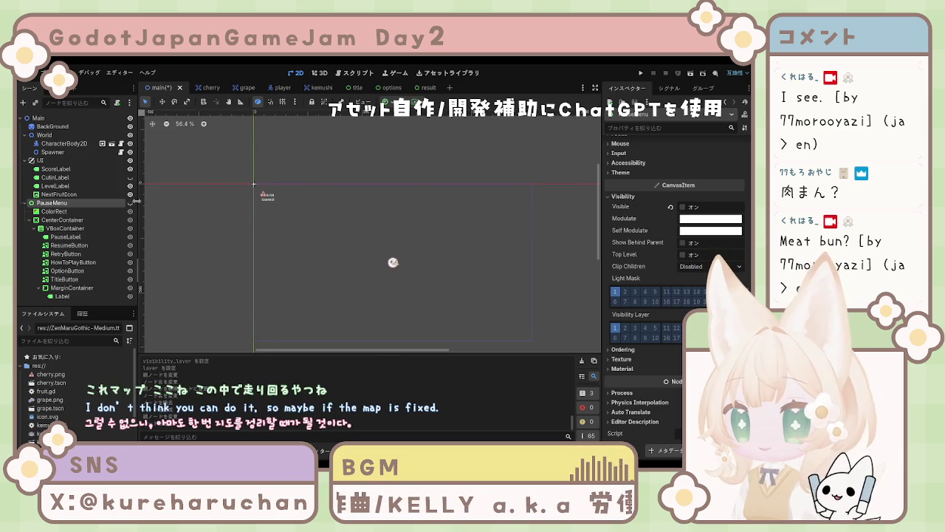
pyautogui.click(130, 203)
pyautogui.click(130, 203)
pyautogui.click(130, 203)
pyautogui.click(131, 203)
pyautogui.click(131, 203)
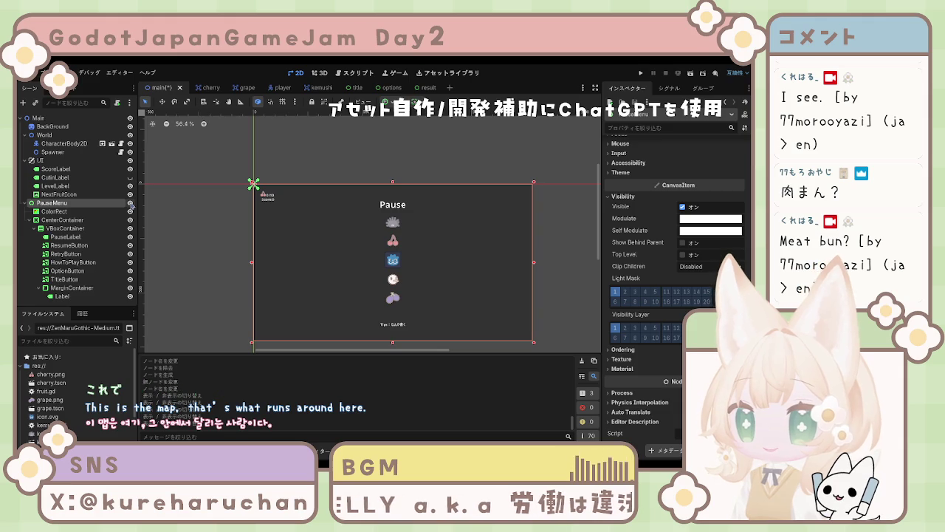
pyautogui.click(130, 203)
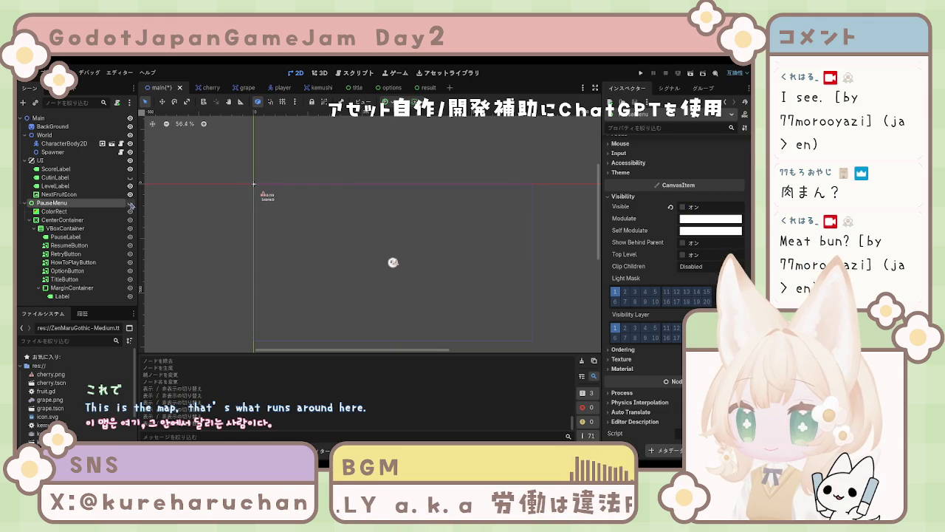
pyautogui.click(74, 127)
pyautogui.click(130, 203)
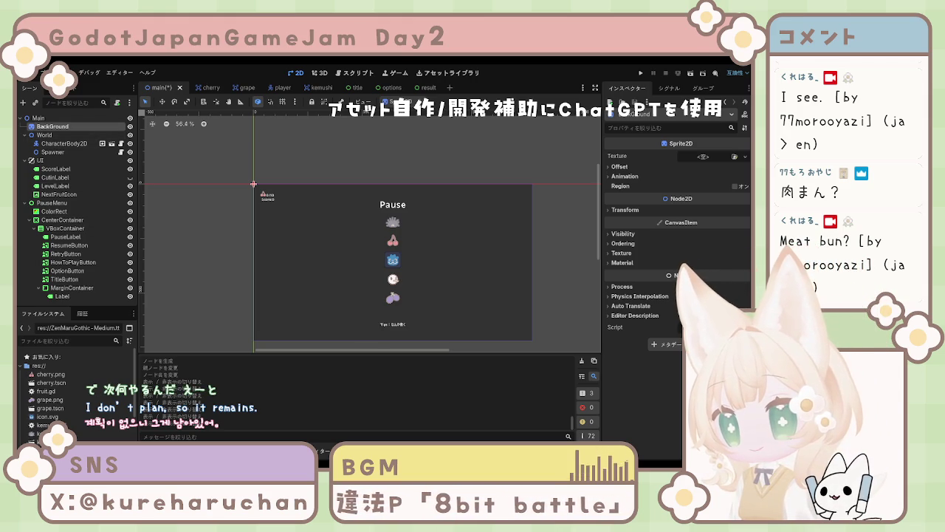
pyautogui.click(22, 118)
# Re-expand the scene tree, reframe the Pause panel on the canvas, and save the main scene
pyautogui.click(22, 118)
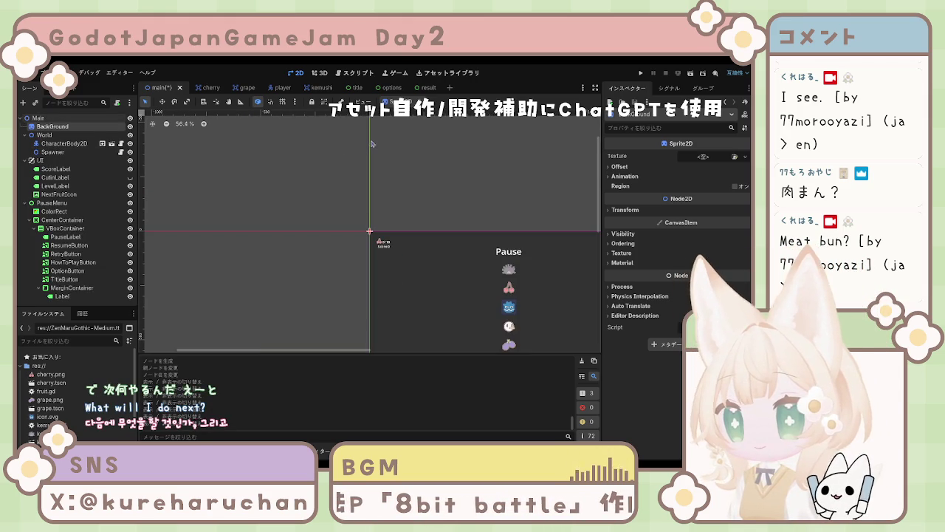
pyautogui.moveTo(490, 278); pyautogui.dragTo(372, 205)
pyautogui.hotkey('ctrl', 's')
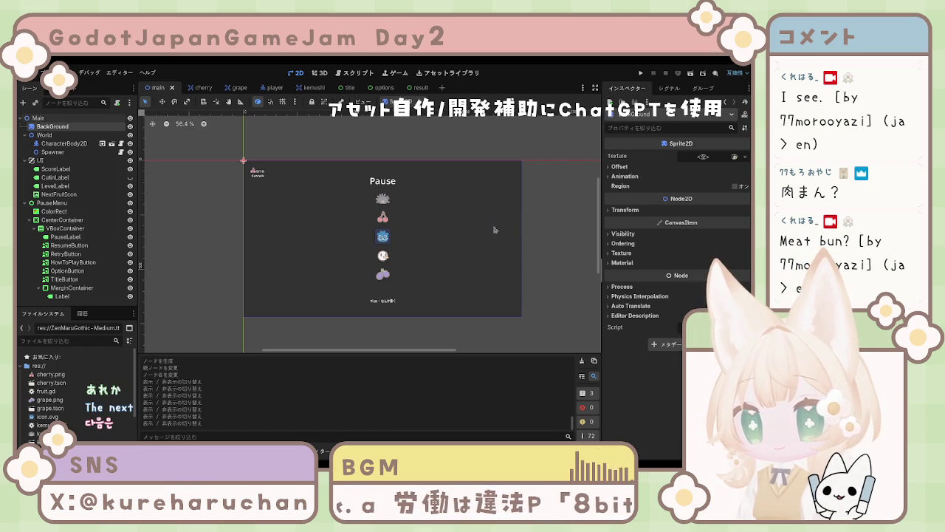
pyautogui.hscroll(1, 268, 259)
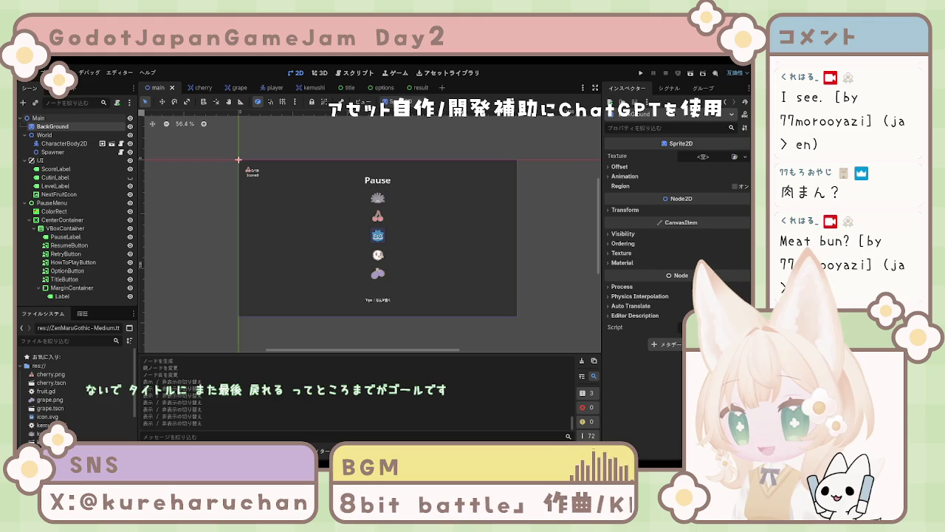
# Switch to the Script workspace, showing kemushi.gd in the script editor
pyautogui.click(351, 73)
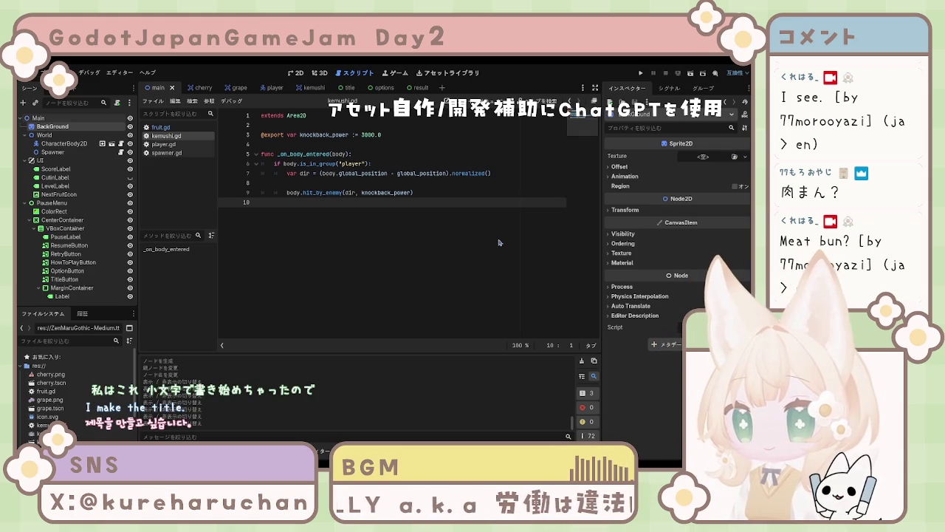
# Create the new title.gd script and clear out its default template code
pyautogui.press('Return')
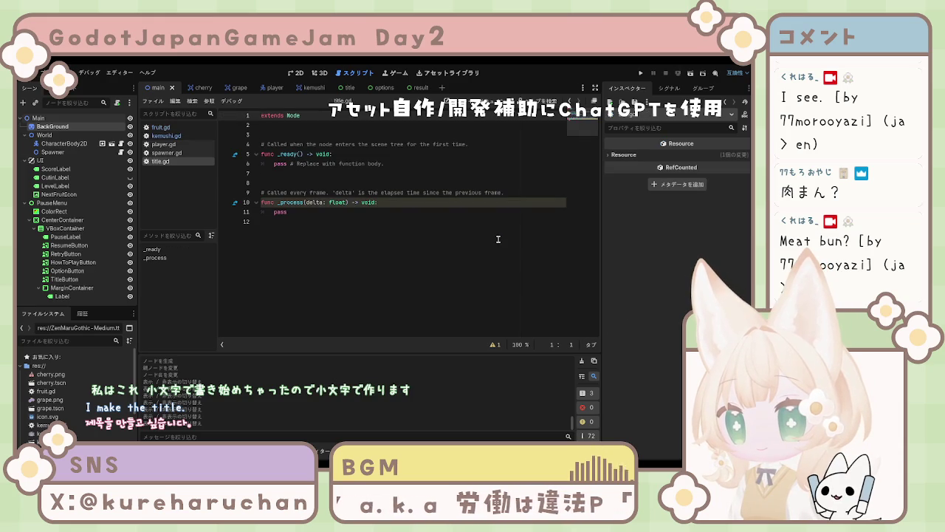
pyautogui.hotkey('ctrl', 'a')
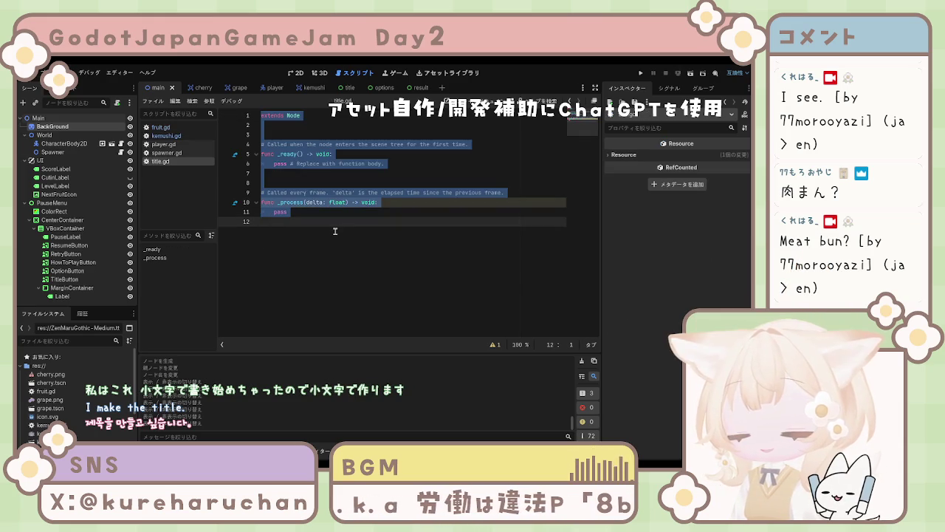
pyautogui.press('BackSpace')
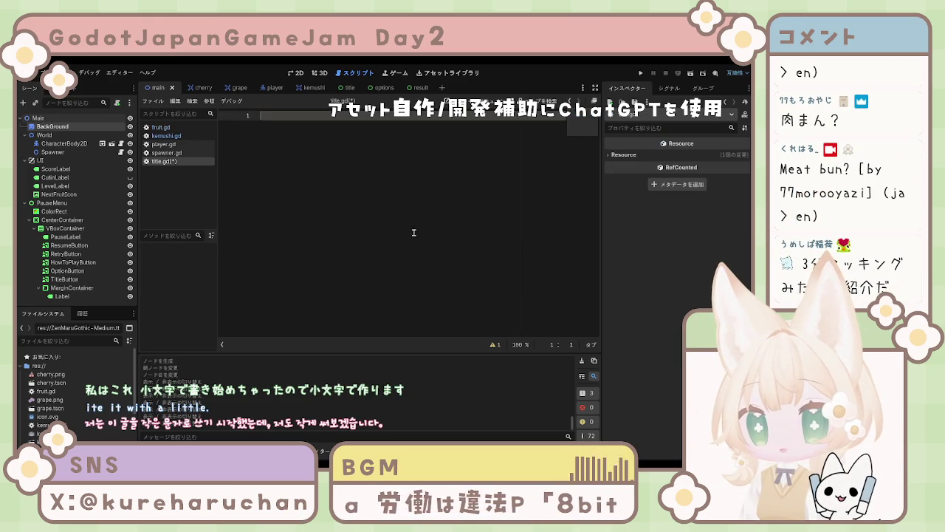
# Write 'extends Control', then begin 'func _on_start_' two lines below
pyautogui.write('ex')
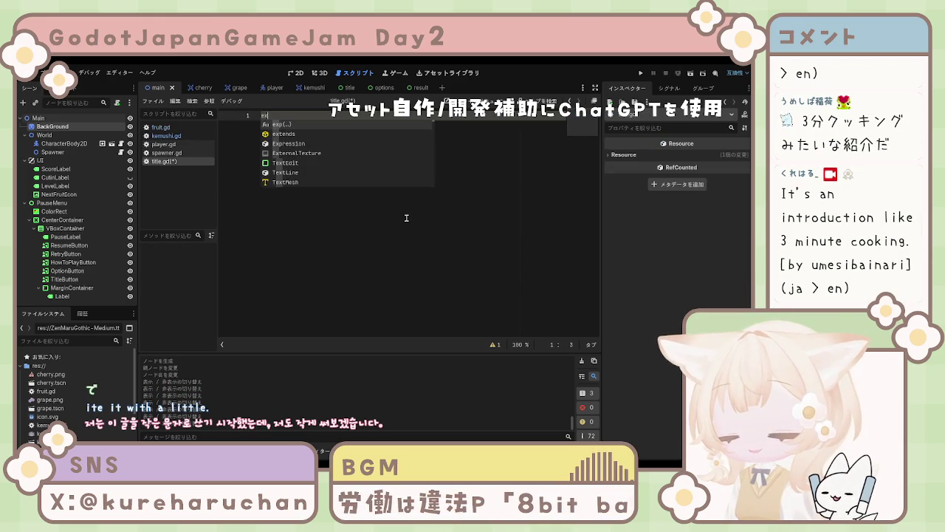
pyautogui.write('tends')
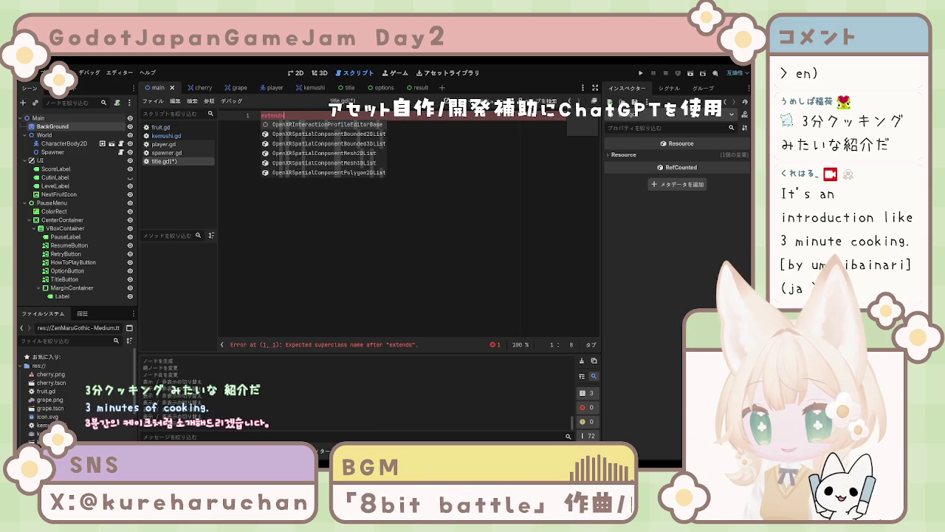
pyautogui.press('Escape')
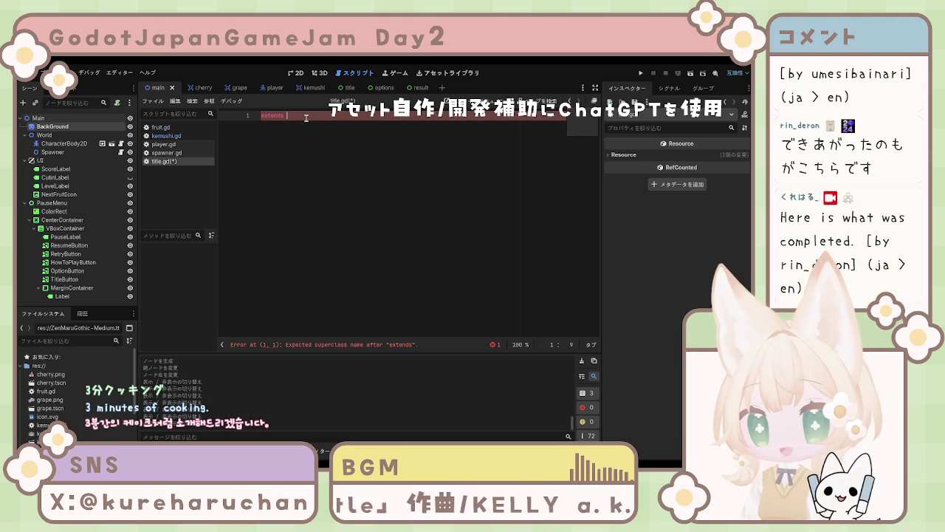
pyautogui.write('Co')
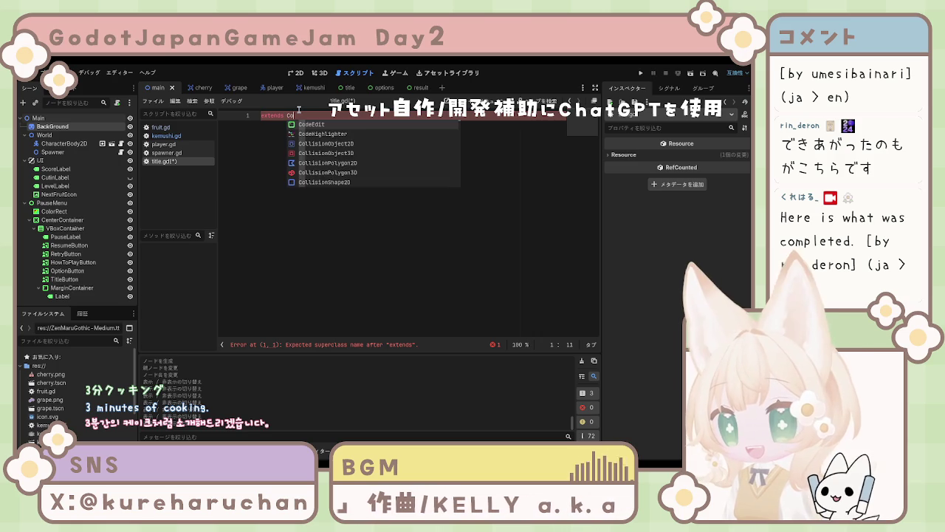
pyautogui.write('ntrol')
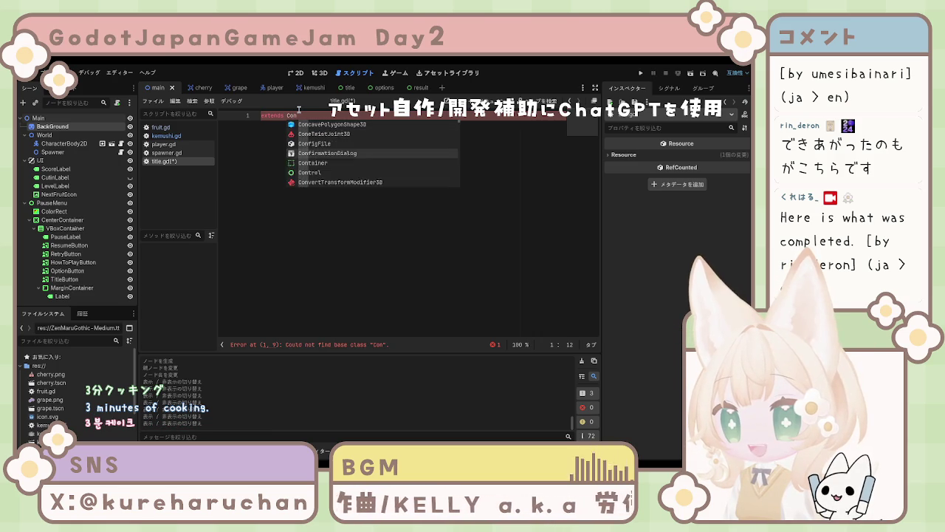
pyautogui.press('Return')
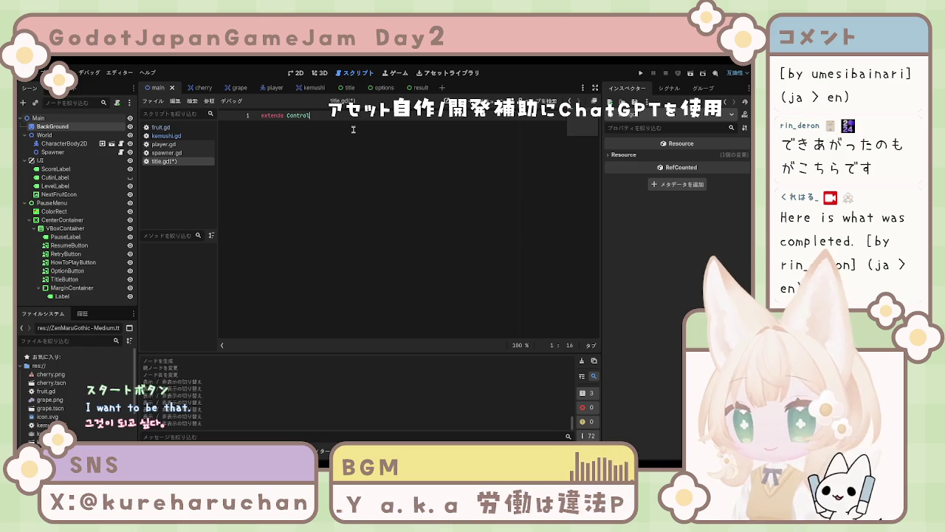
pyautogui.press('Return')
pyautogui.press('Return')
pyautogui.write('func ')
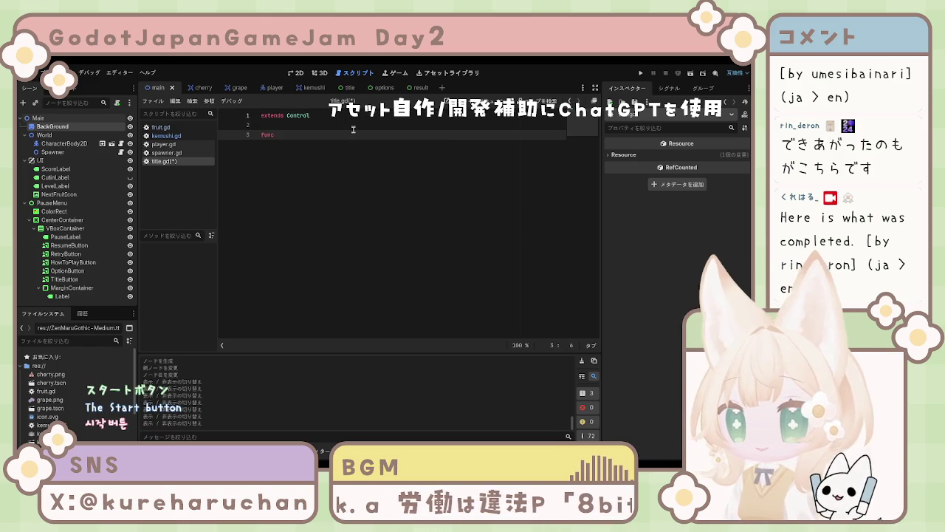
pyautogui.write('_on')
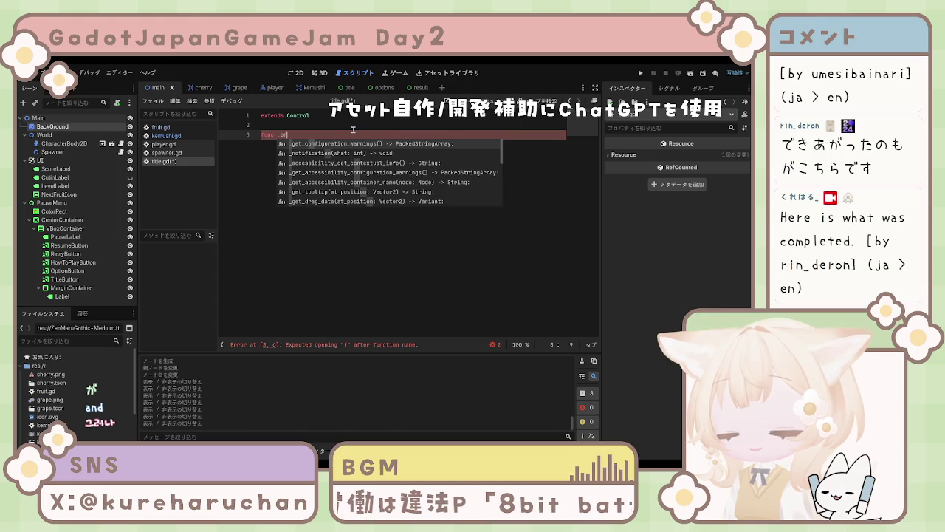
pyautogui.write('_start')
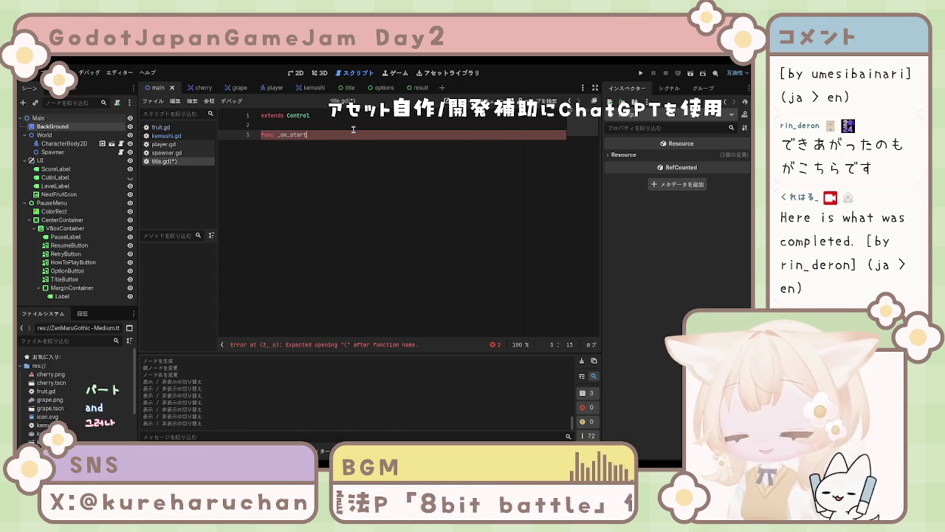
pyautogui.write('_button_')
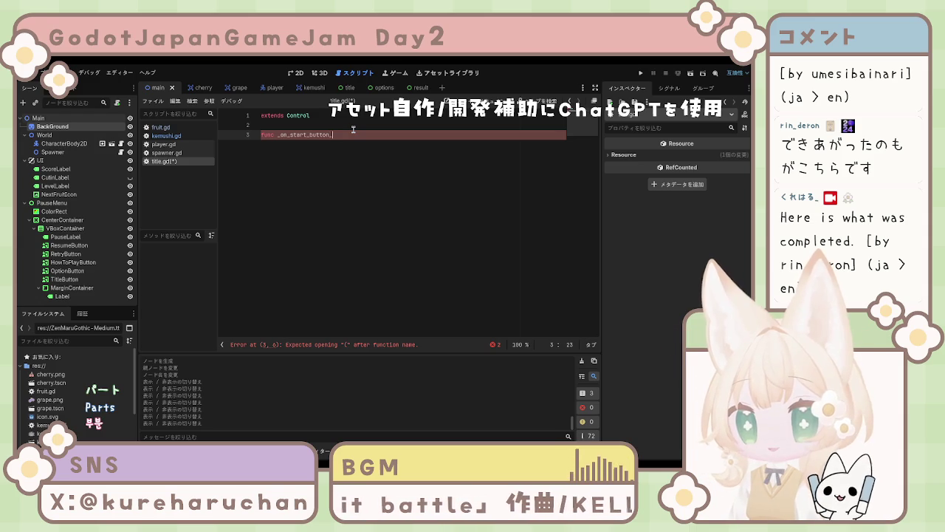
# Finish the _on_start_button_pressed() declaration and begin a get_tree().change_scene_to_file call in its body
pyautogui.write('pressed')
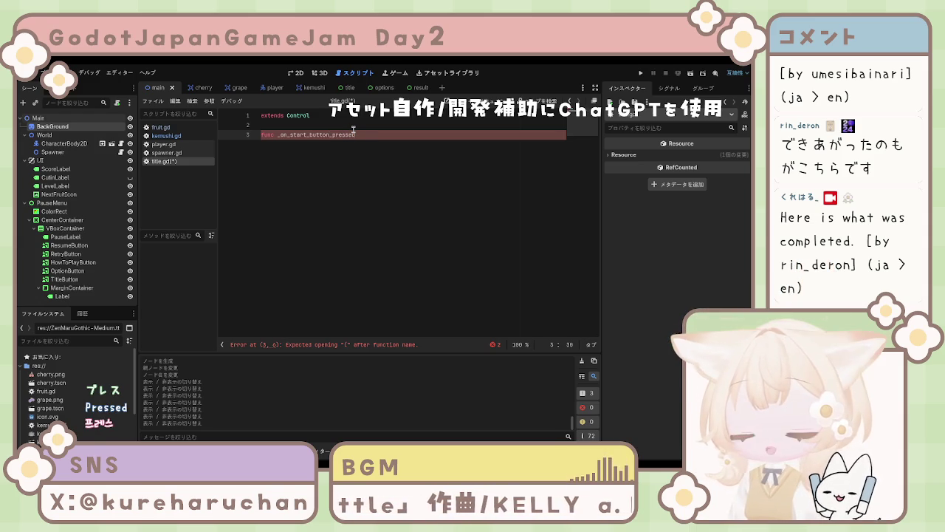
pyautogui.write('():')
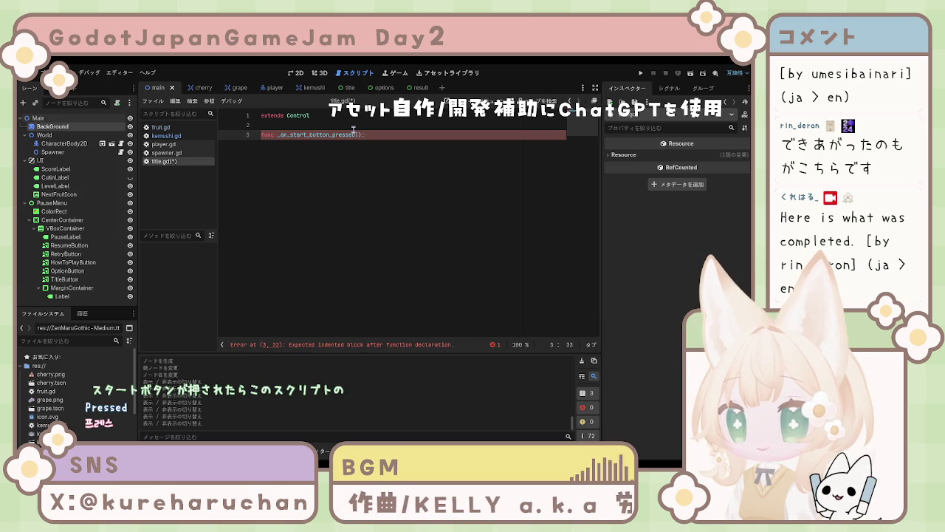
pyautogui.press('Return')
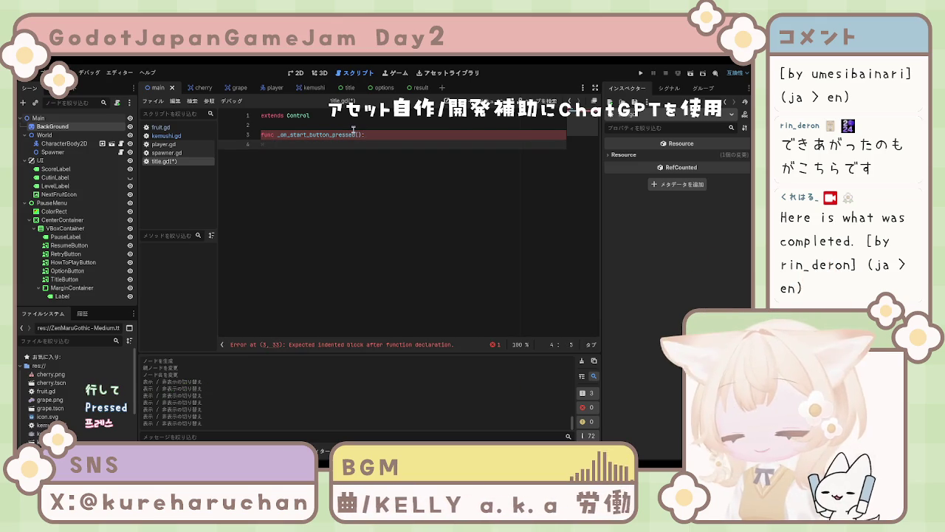
pyautogui.write('get')
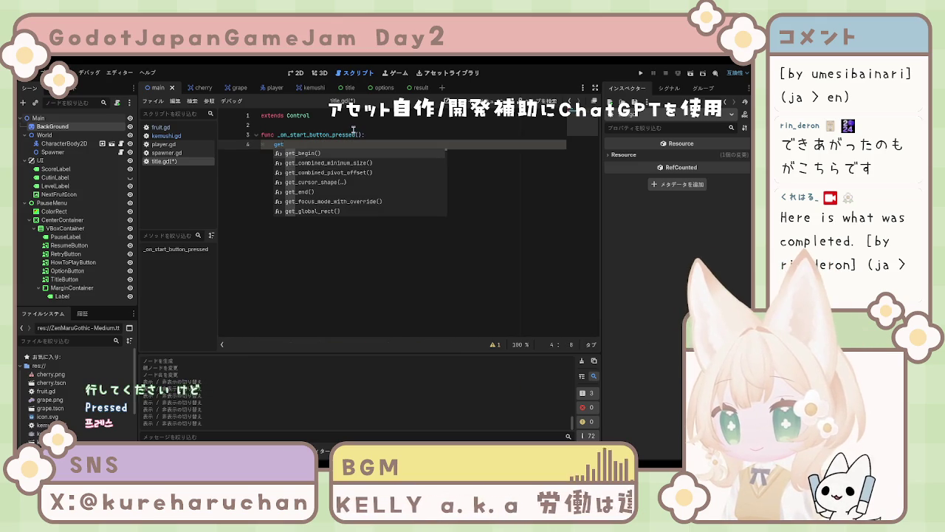
pyautogui.write('_')
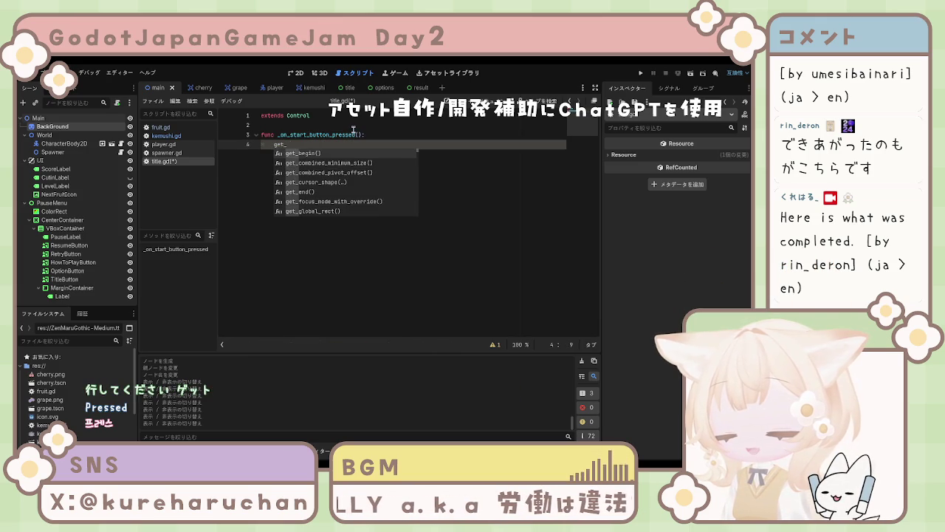
pyautogui.write('tree')
pyautogui.press('Return')
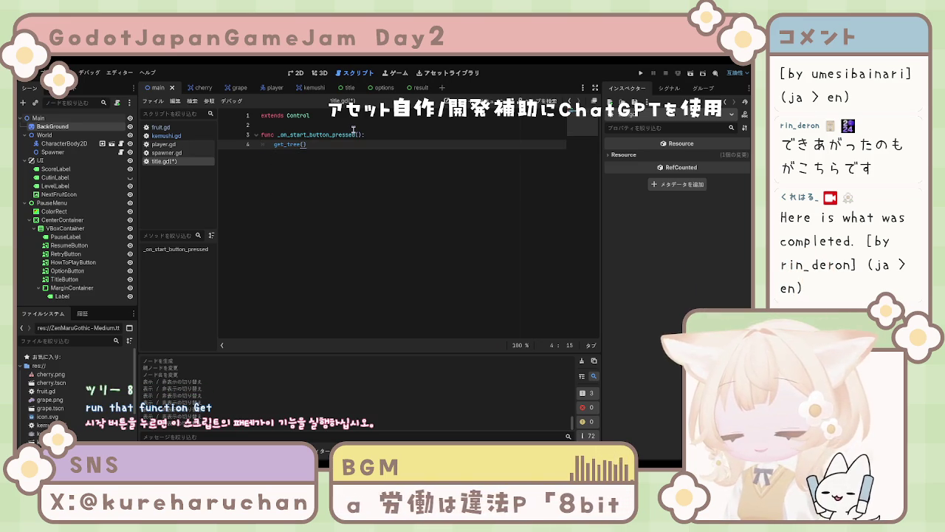
pyautogui.write('.chan')
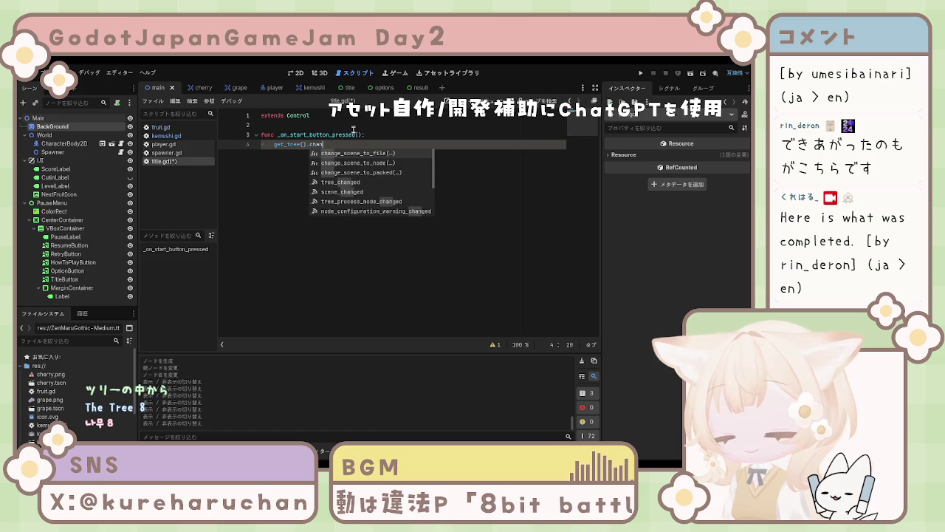
pyautogui.write('ge')
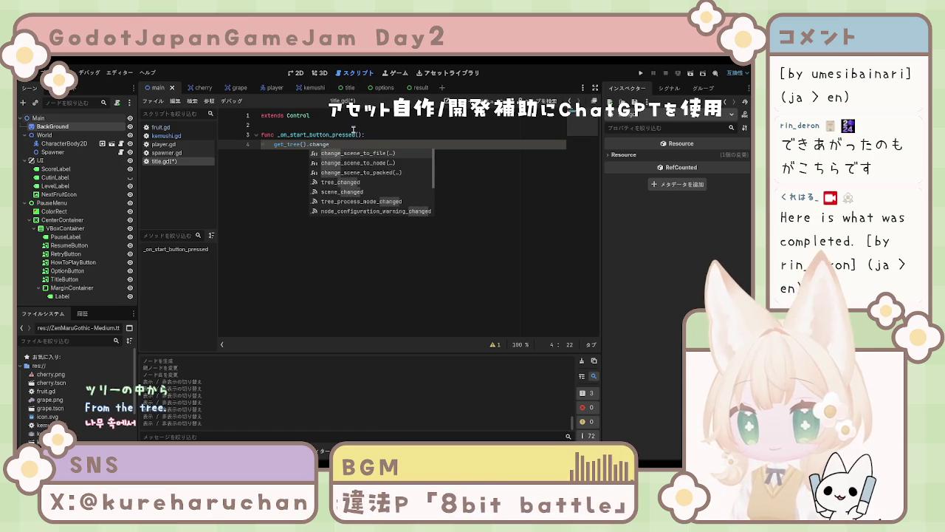
pyautogui.write('_')
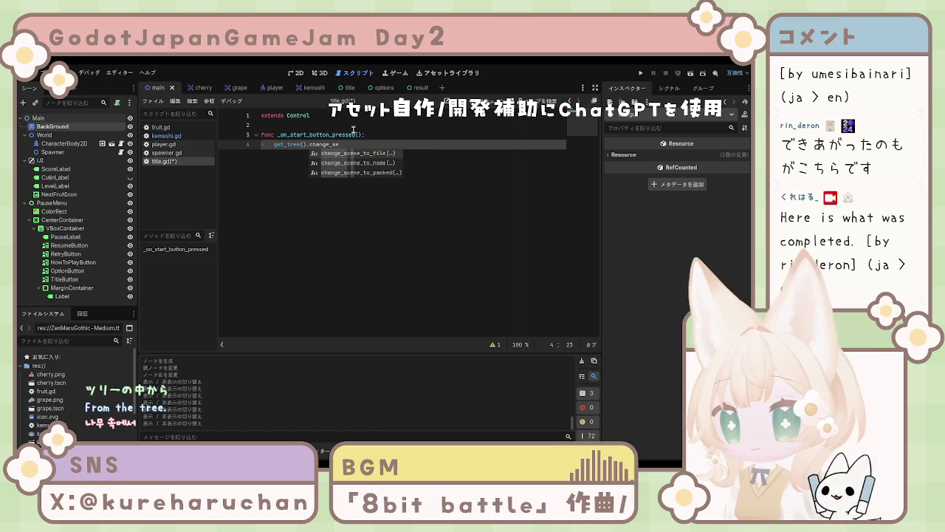
pyautogui.write('s')
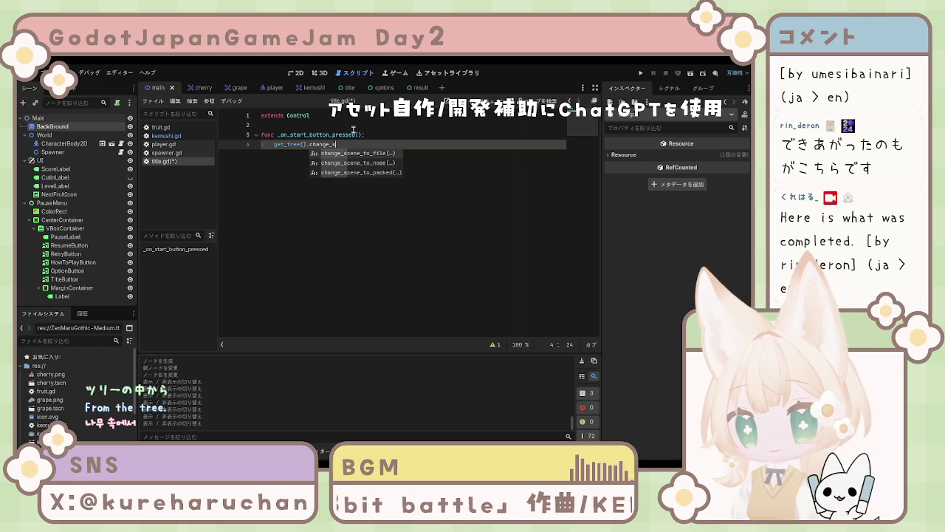
pyautogui.write('cene')
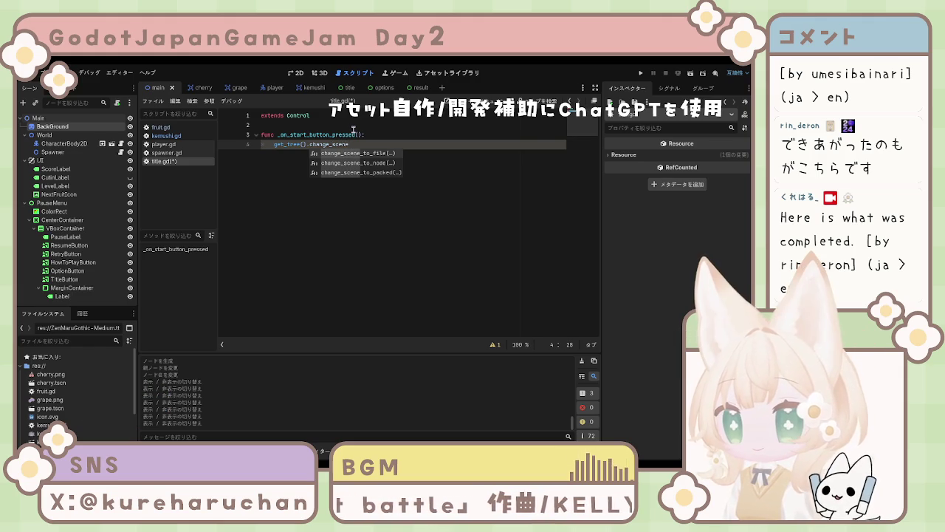
pyautogui.press('Return')
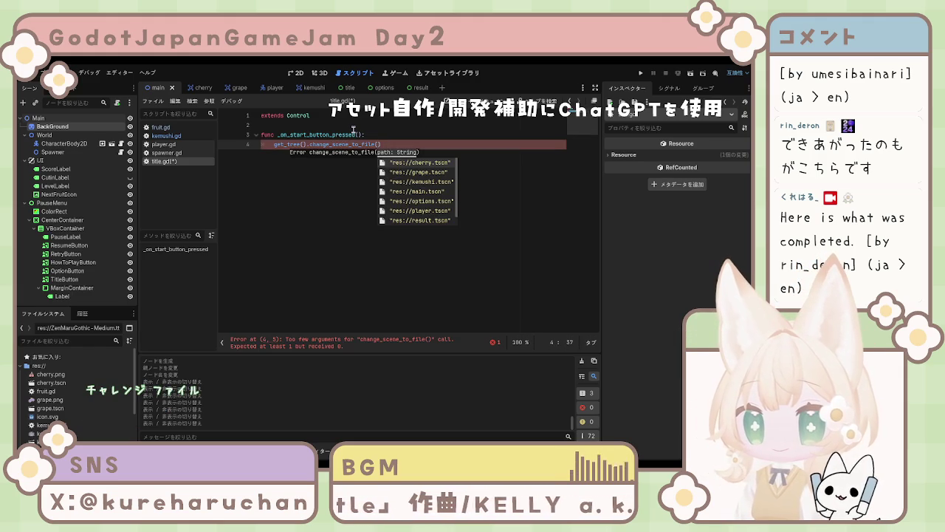
# Pass "res://main.tscn" as the scene path, close the call, and add blank lines below
pyautogui.press('Down')
pyautogui.press('Down')
pyautogui.press('Down')
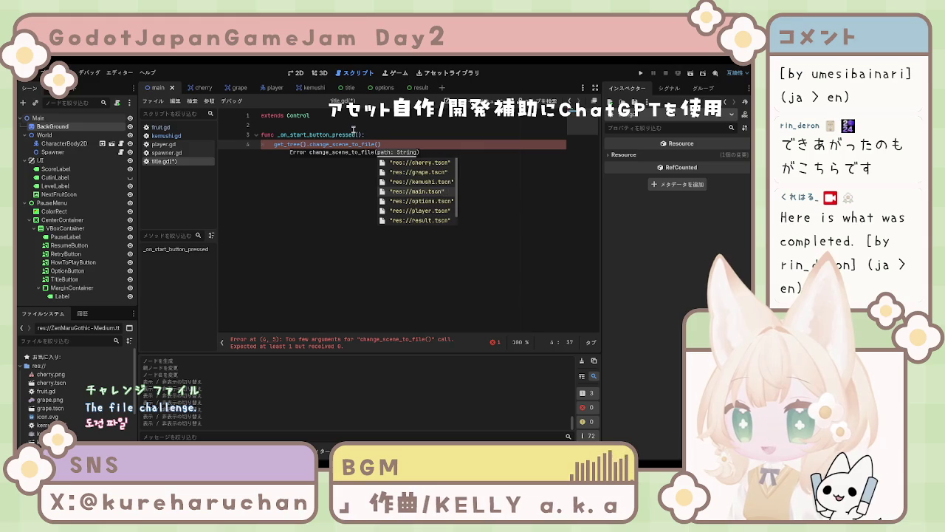
pyautogui.press('Return')
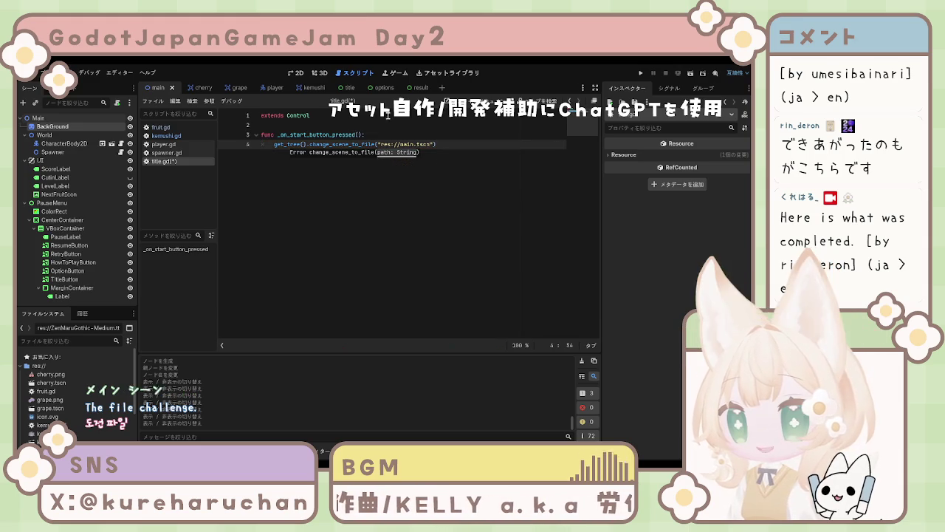
pyautogui.write(')')
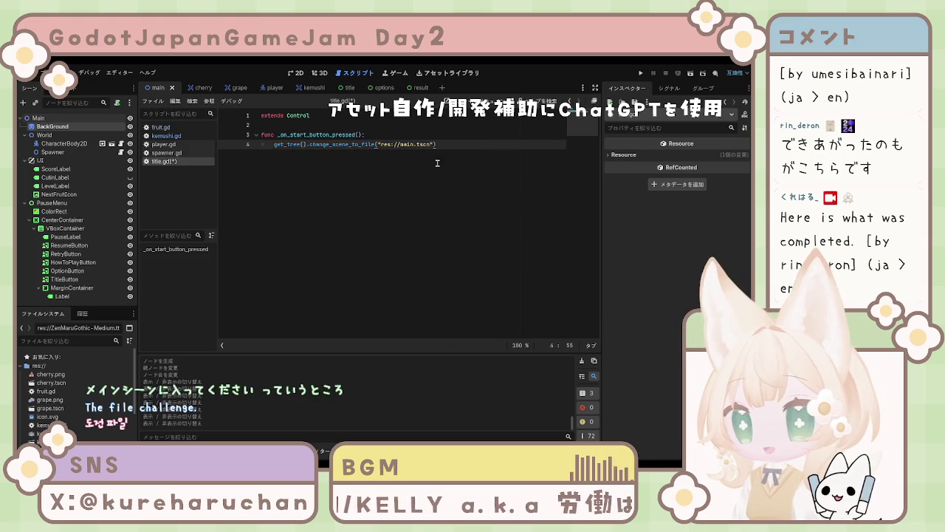
pyautogui.press('Return')
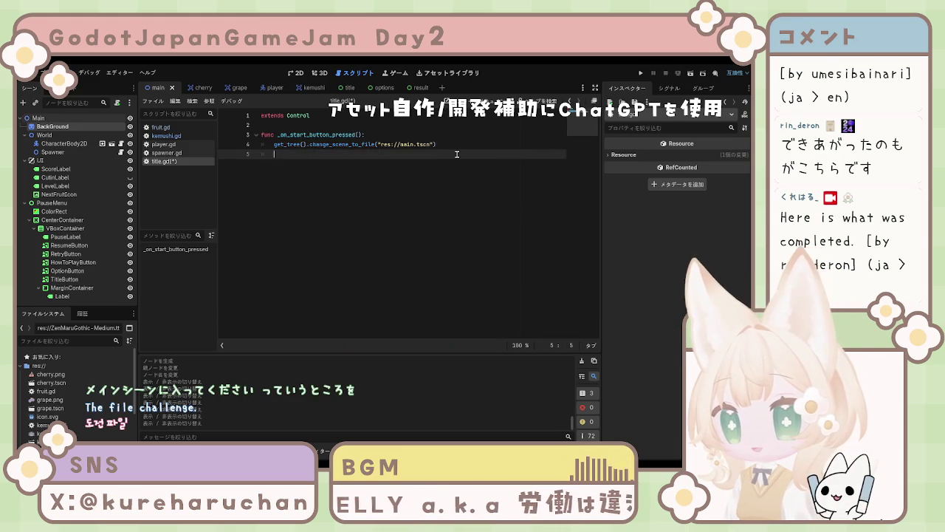
pyautogui.press('Return')
# Declare func _on_option_button_pressed() on line 6 and start its body
pyautogui.write('fun')
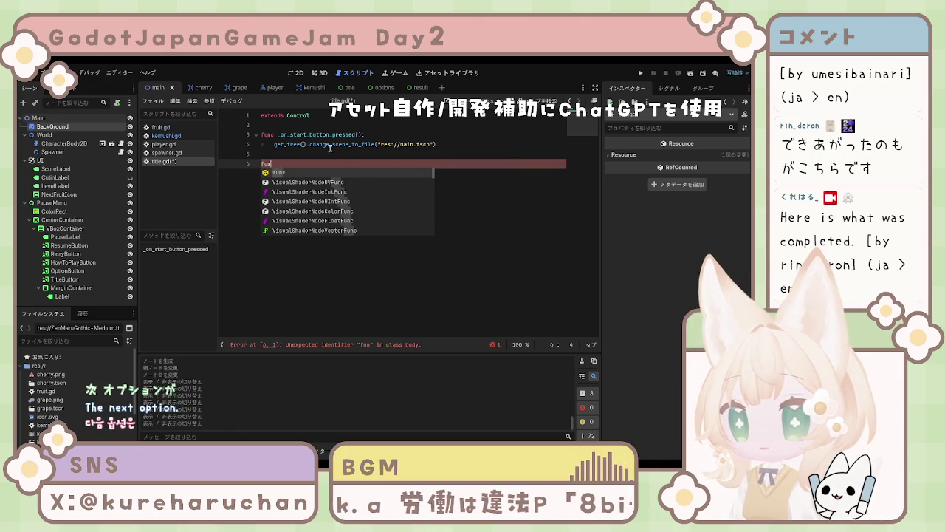
pyautogui.click(300, 135)
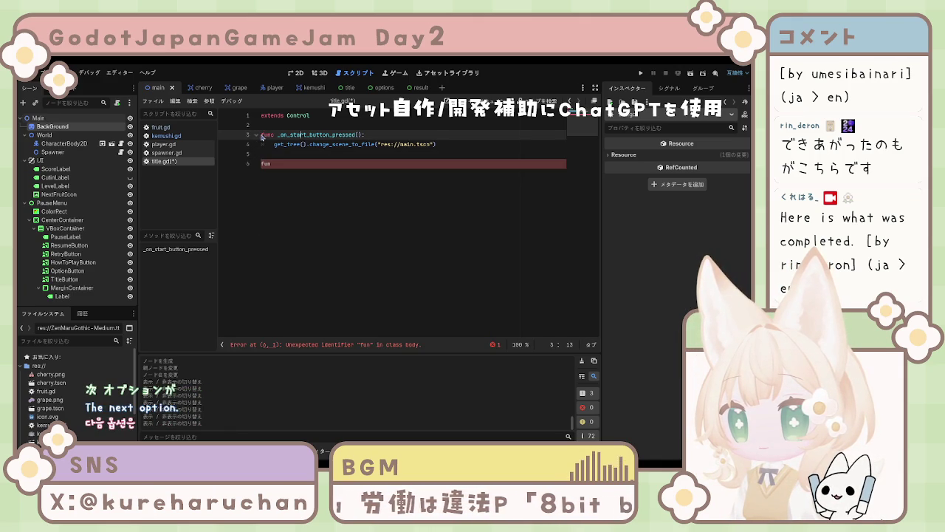
pyautogui.click(306, 163)
pyautogui.write('c')
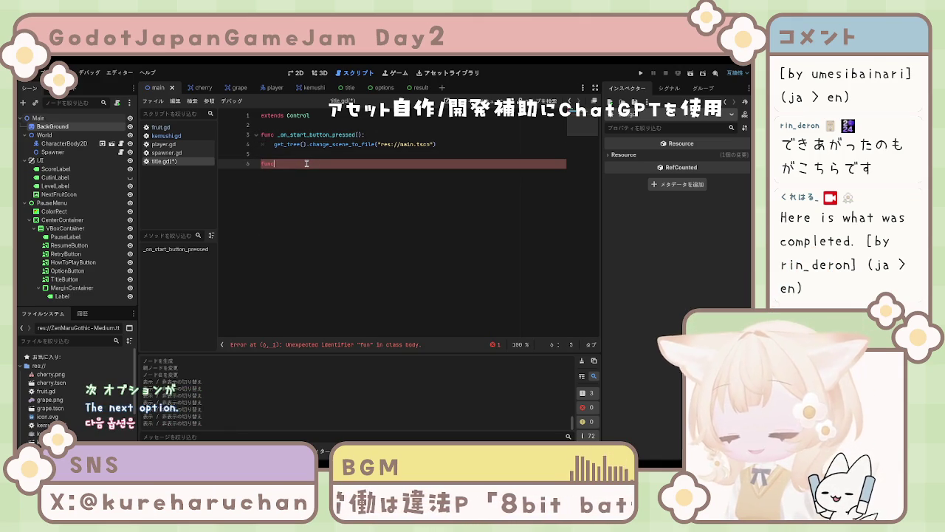
pyautogui.write(' _on_')
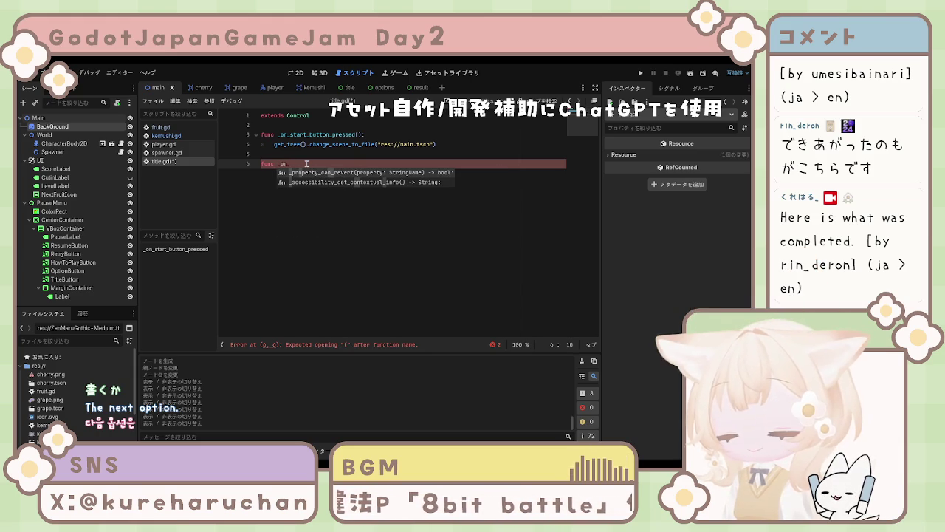
pyautogui.write('option')
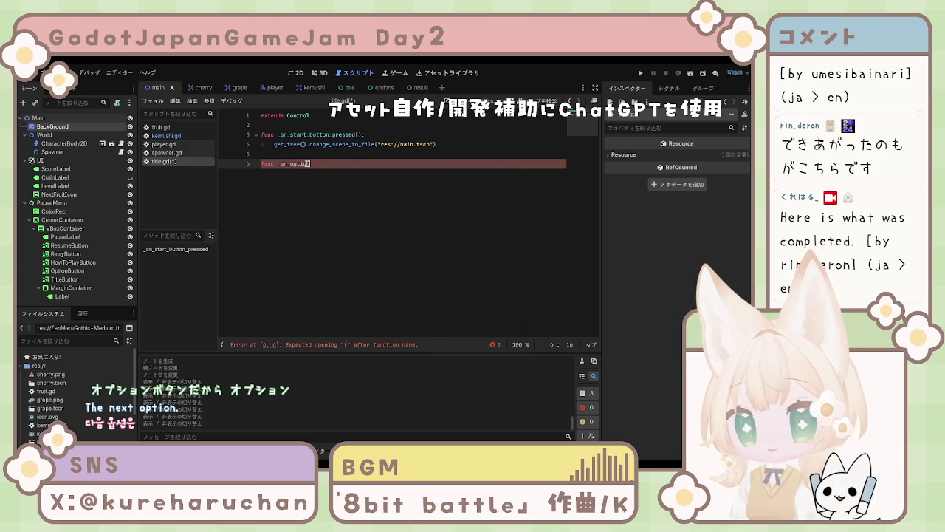
pyautogui.write('_')
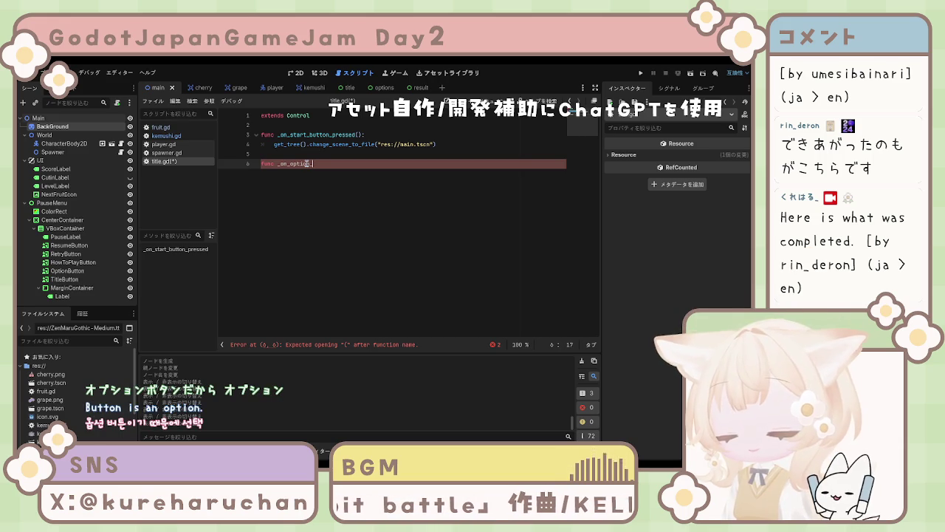
pyautogui.write('bu')
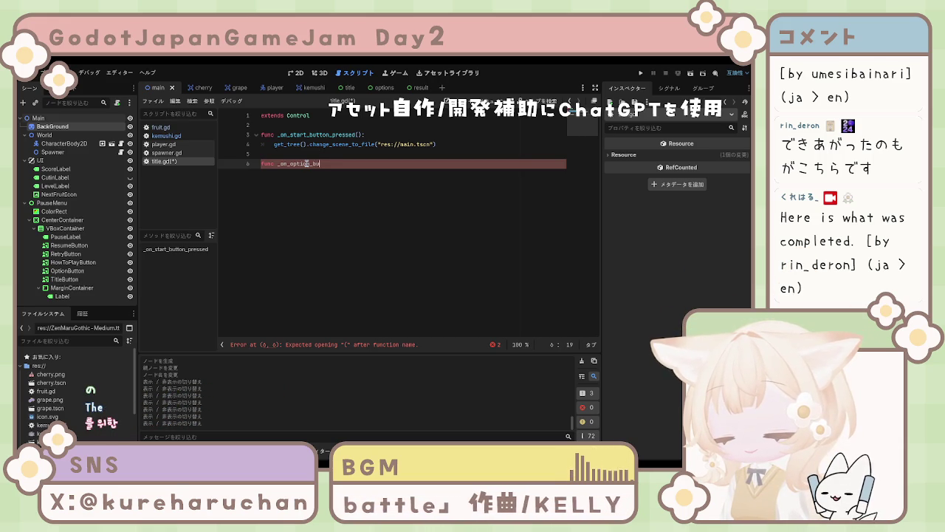
pyautogui.write('tton_')
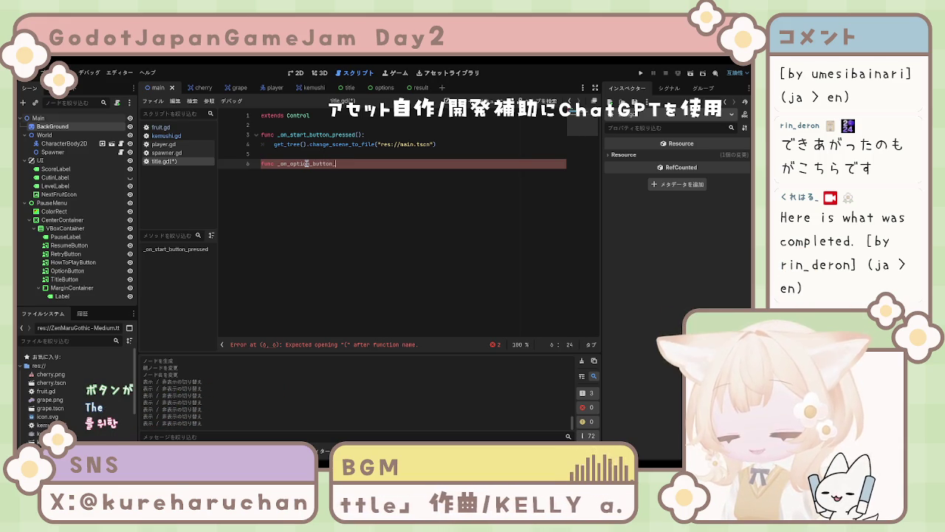
pyautogui.write('pressed():')
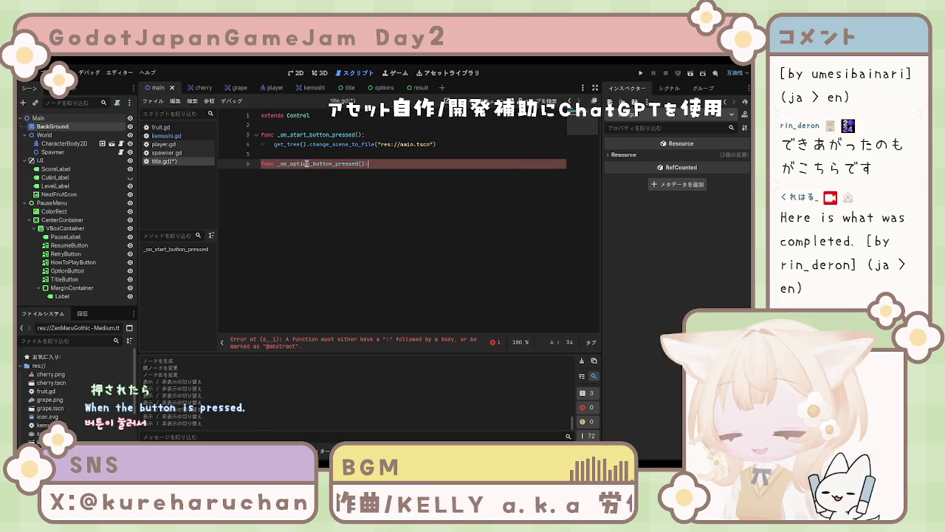
pyautogui.press('Return')
# Make the body call get_tree().change_scene_to_file("res://options.tscn"), followed by a blank line
pyautogui.write('get_tree()')
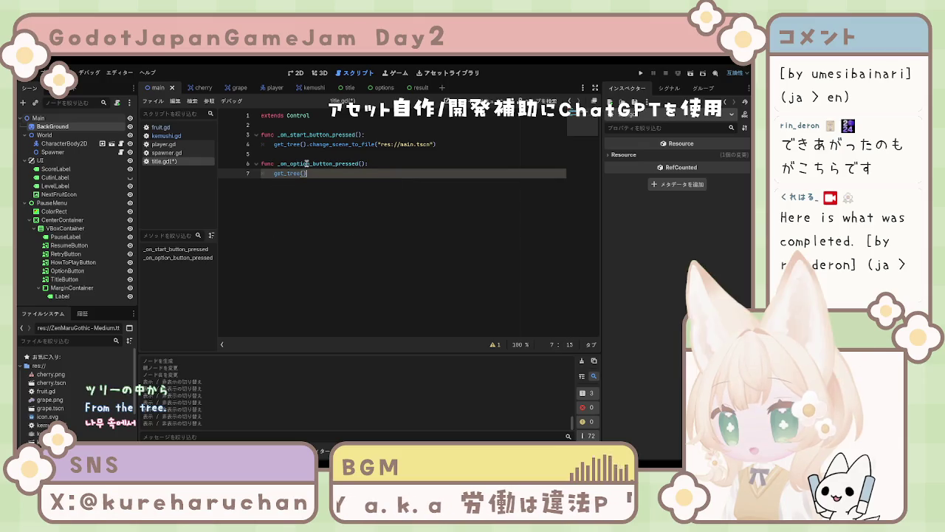
pyautogui.write('.change')
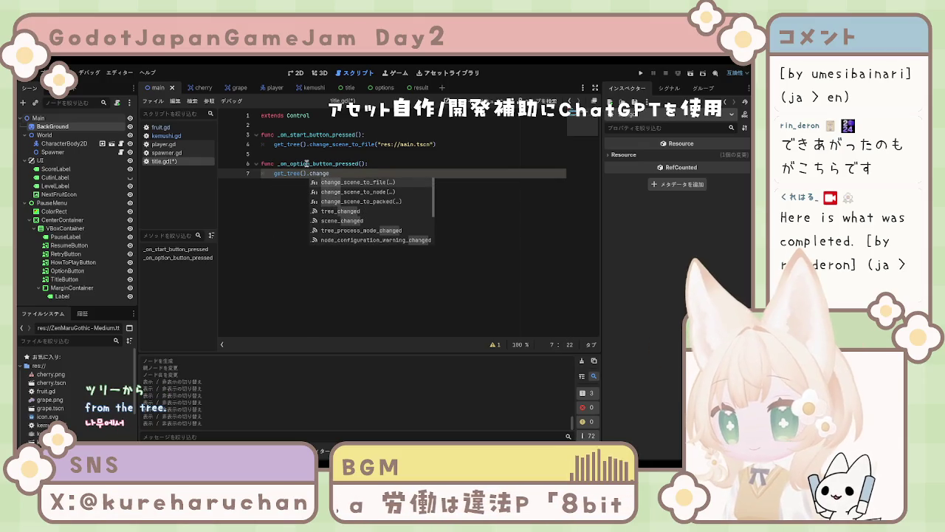
pyautogui.press('Return')
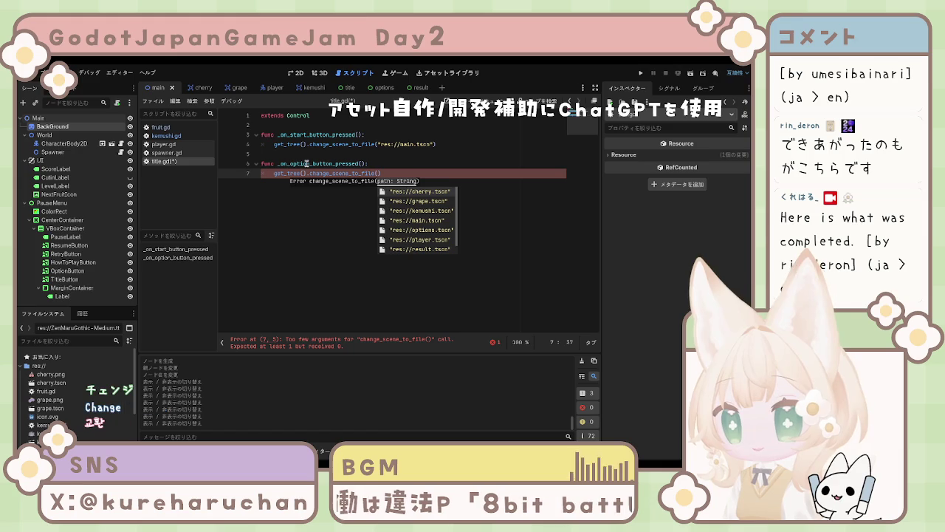
pyautogui.press('Down')
pyautogui.press('Down')
pyautogui.press('Down')
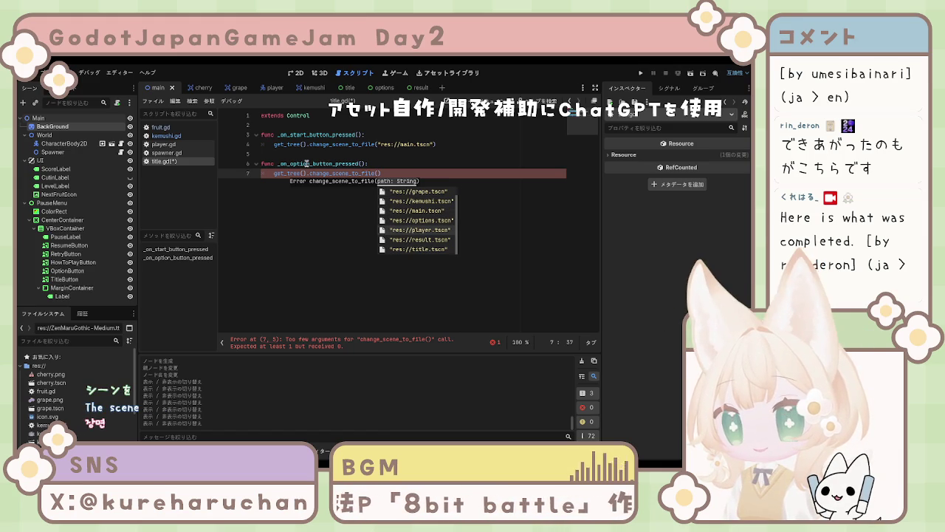
pyautogui.press('Up')
pyautogui.press('Return')
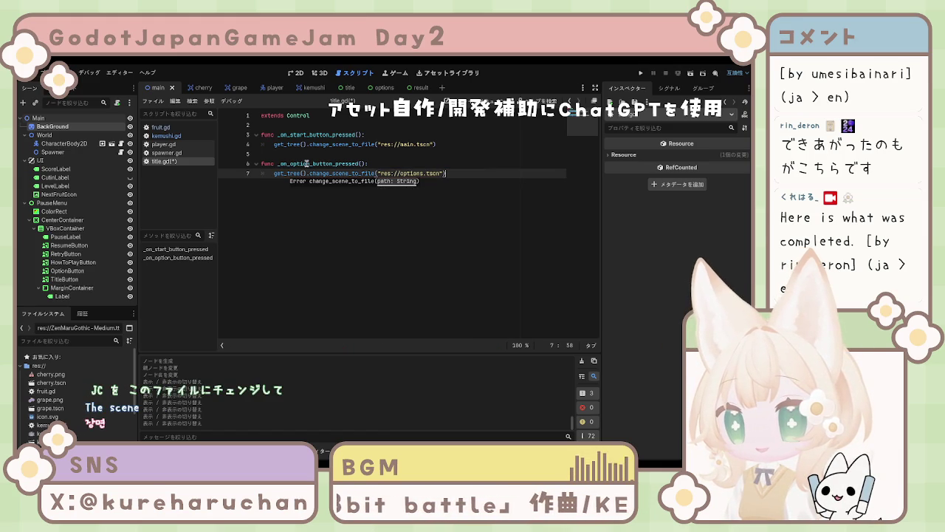
pyautogui.press('Return')
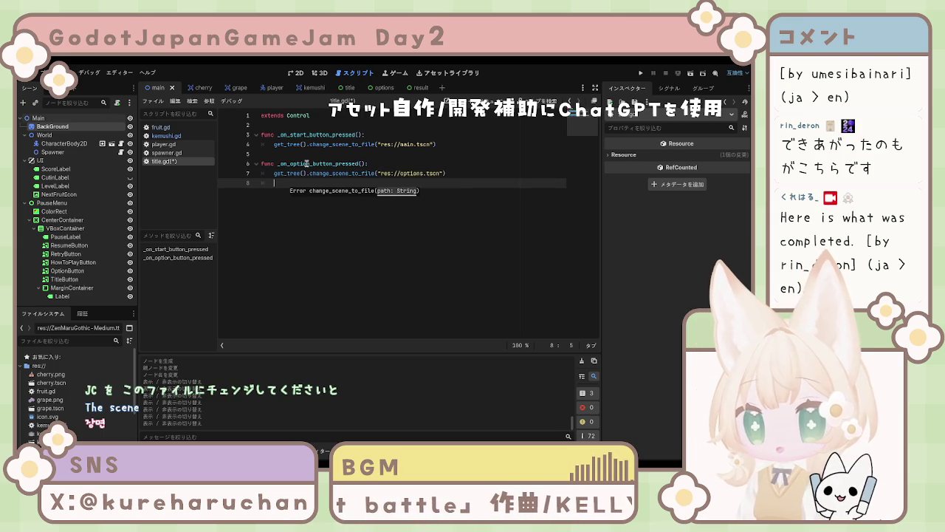
pyautogui.press('Return')
pyautogui.press('BackSpace')
# Write func _on_quit_button_pressed(): in title.gd, first inserting get_tree().change_scene_to_file("res://main.tscn")
pyautogui.write('func _on')
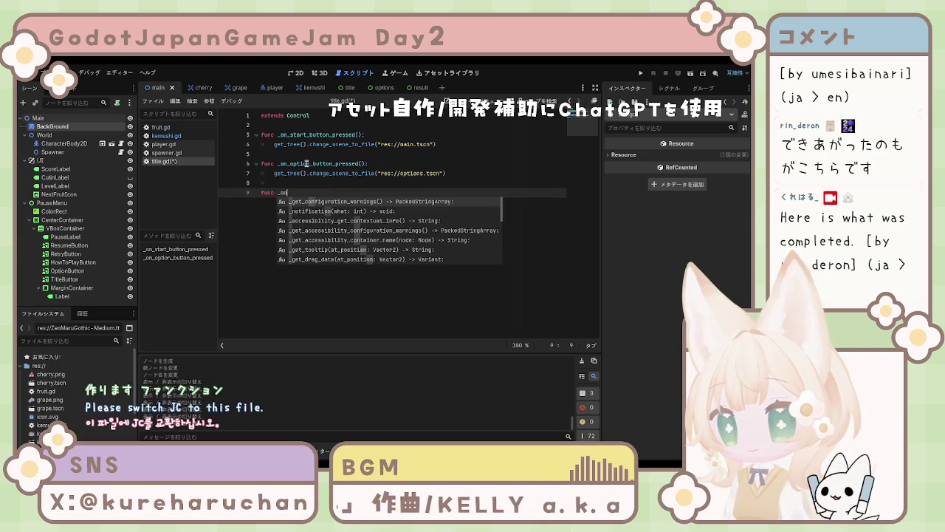
pyautogui.write('_oui')
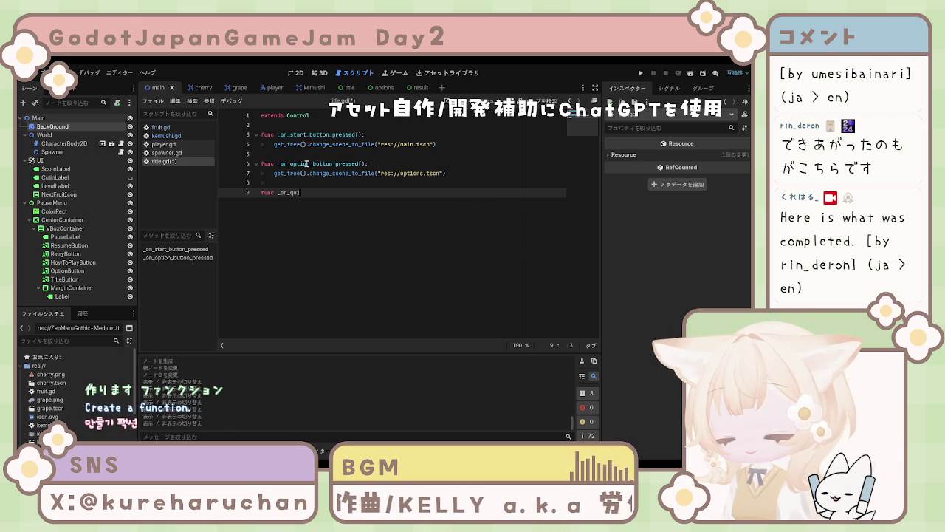
pyautogui.write('_')
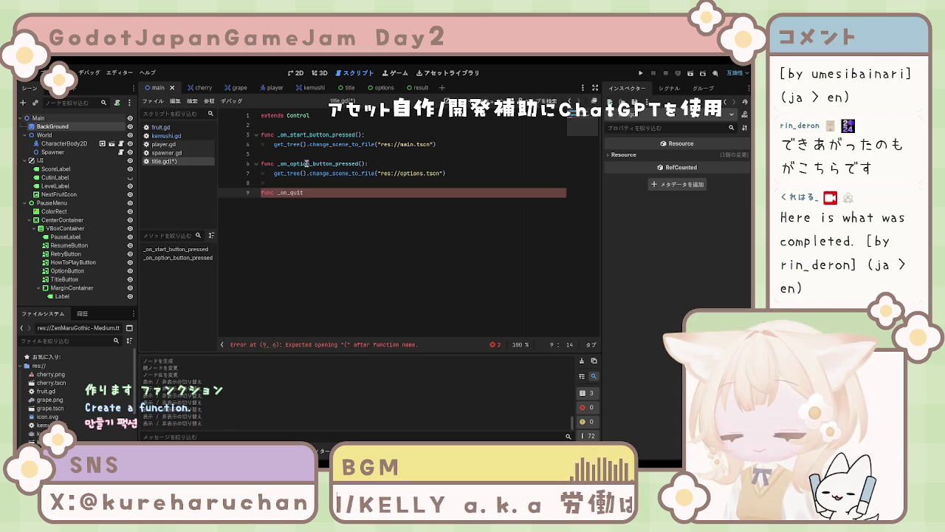
pyautogui.write('bu')
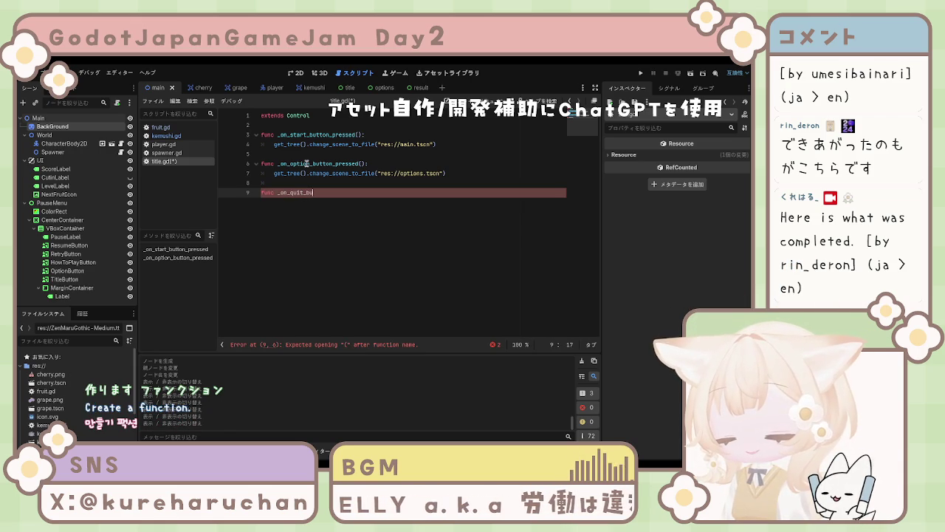
pyautogui.write('tton_')
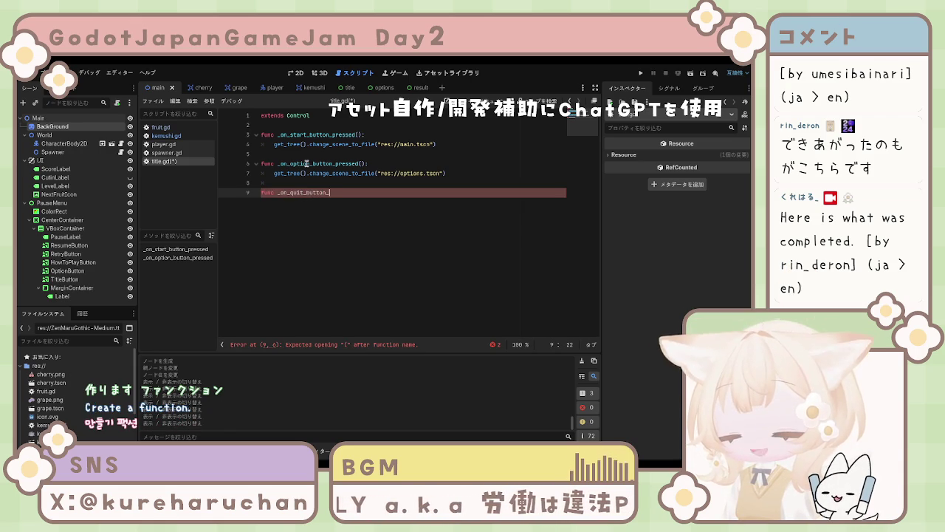
pyautogui.write('press')
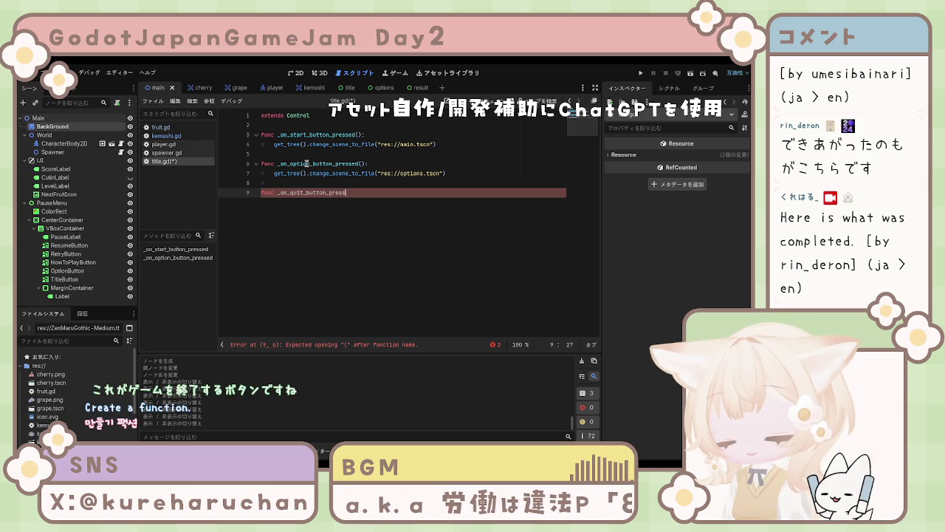
pyautogui.write('d():')
pyautogui.press('Return')
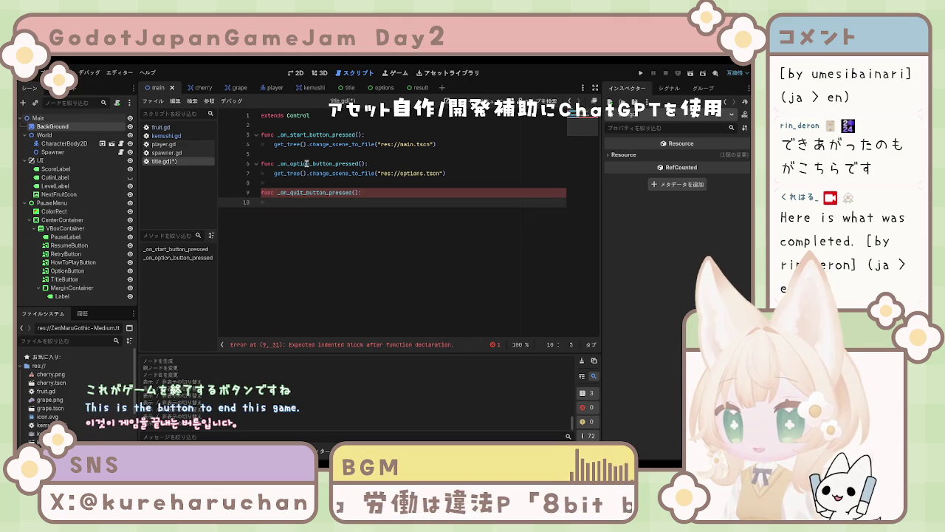
pyautogui.write('get')
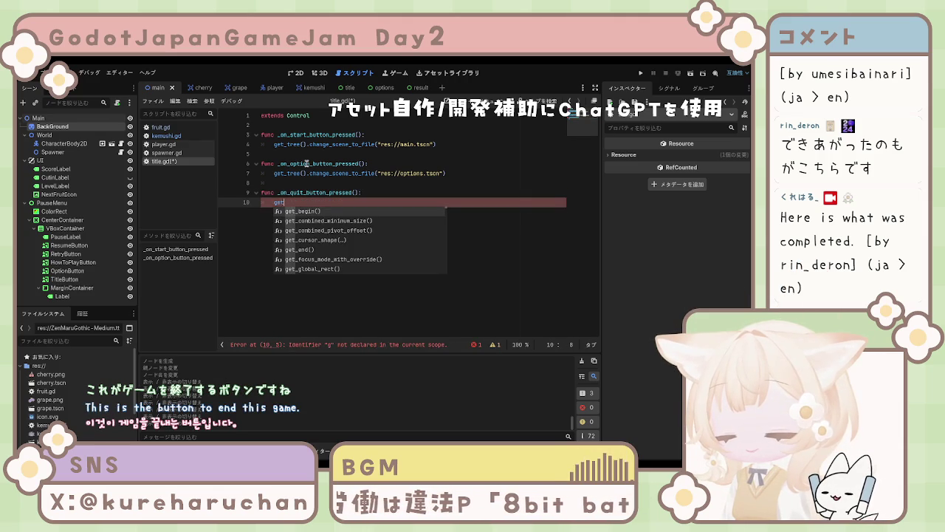
pyautogui.write('_tree')
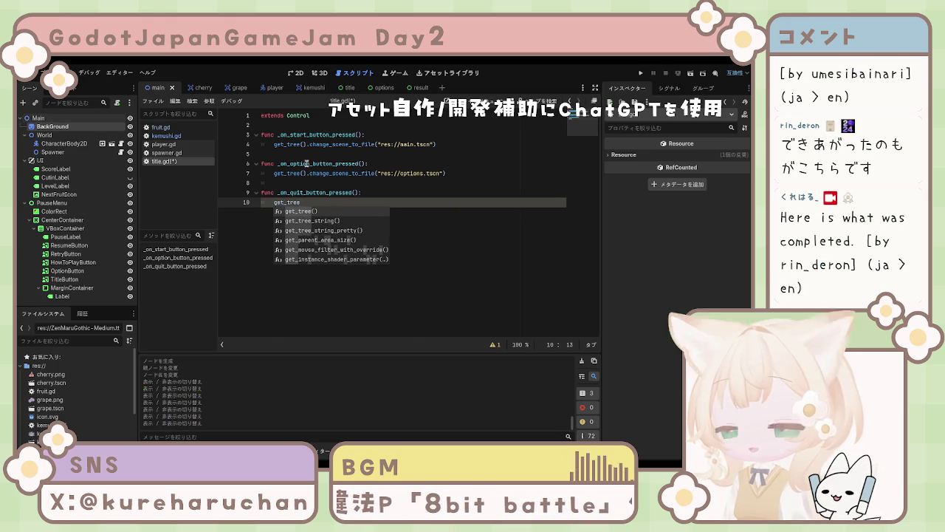
pyautogui.press('Return')
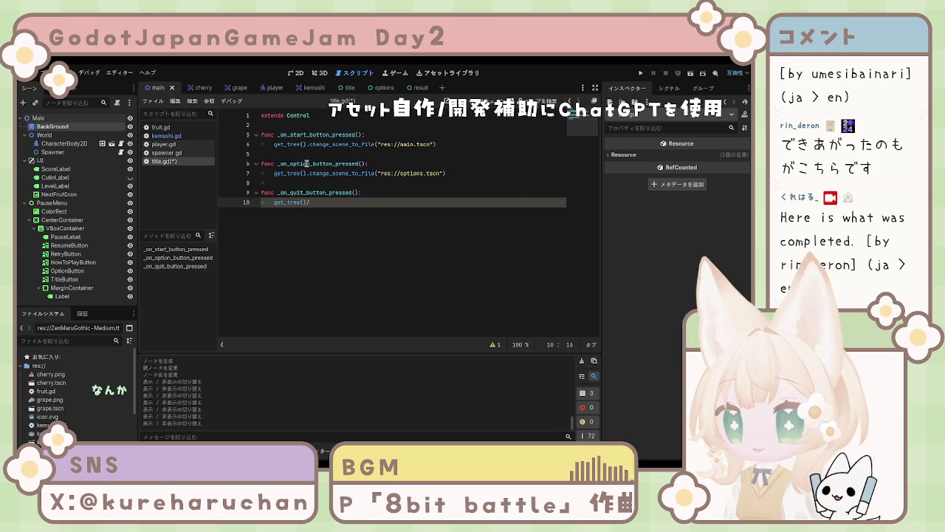
pyautogui.write('.change')
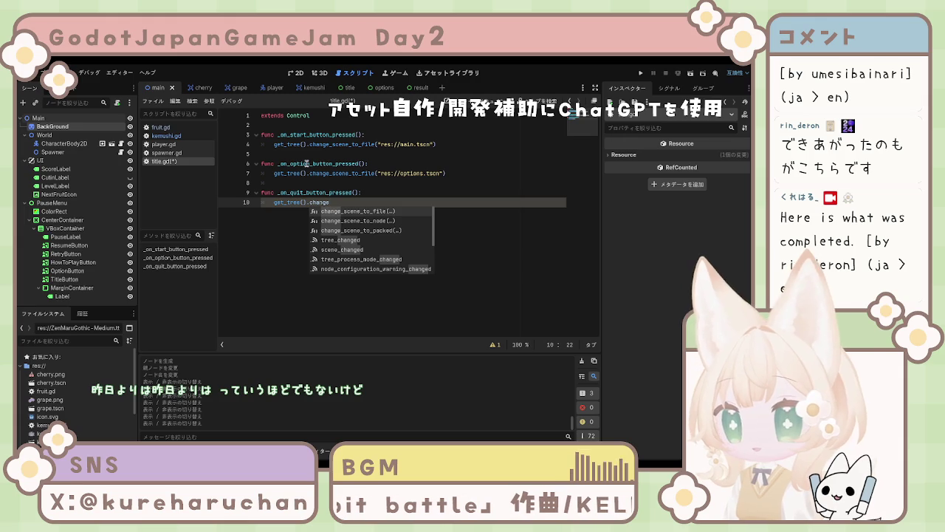
pyautogui.write('_scene')
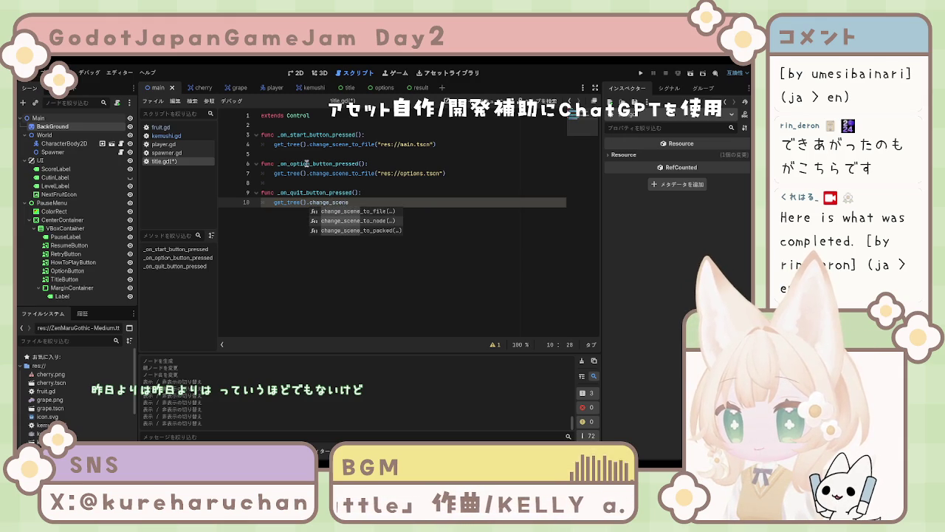
pyautogui.press('Return')
pyautogui.press('Down')
pyautogui.press('Down')
pyautogui.press('Down')
pyautogui.press('Down')
pyautogui.press('Down')
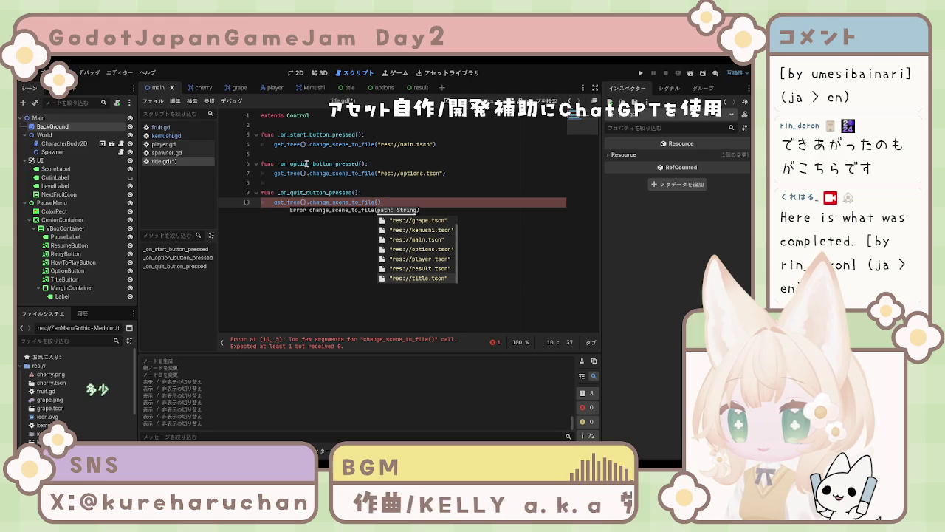
pyautogui.press('Down')
pyautogui.press('Down')
pyautogui.press('Down')
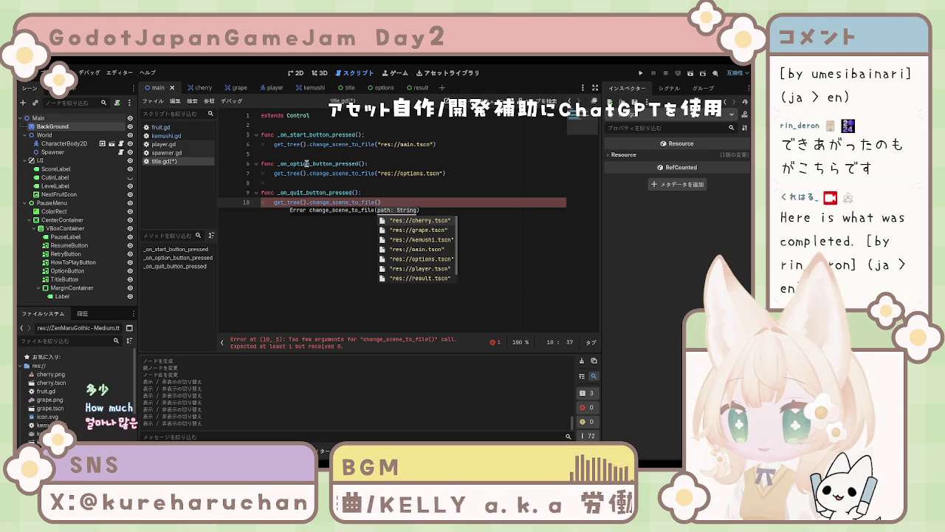
pyautogui.press('Return')
# Replace the scene change with get_tree().quit() as the quit handler's body
pyautogui.press('BackSpace')
pyautogui.press('BackSpace')
pyautogui.press('BackSpace')
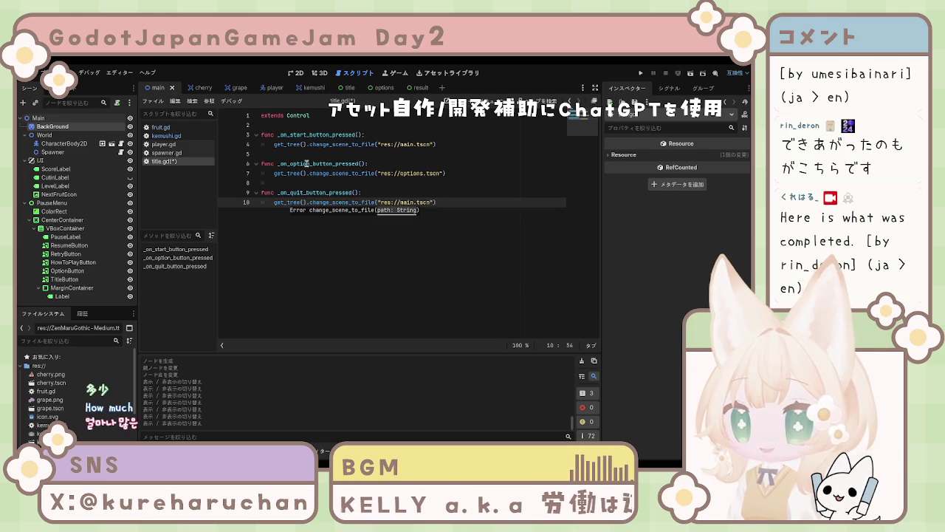
pyautogui.press('BackSpace')
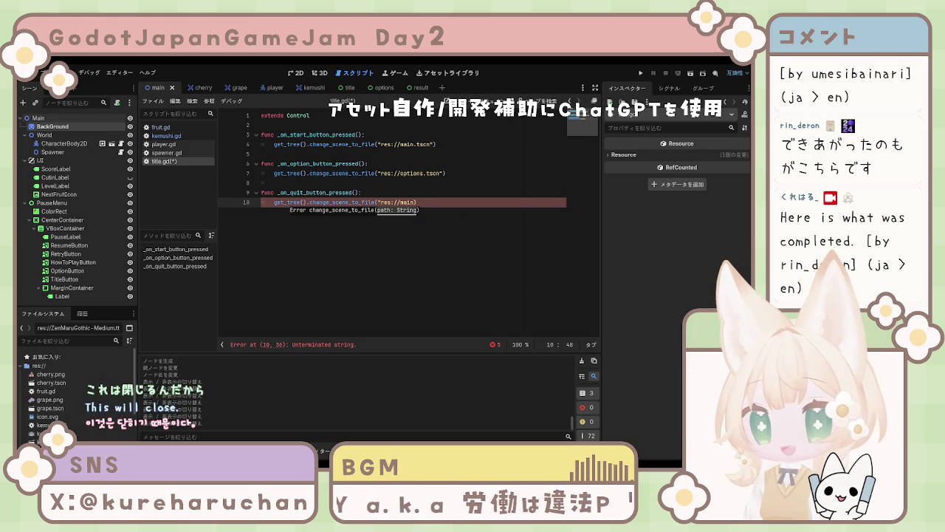
pyautogui.write('.')
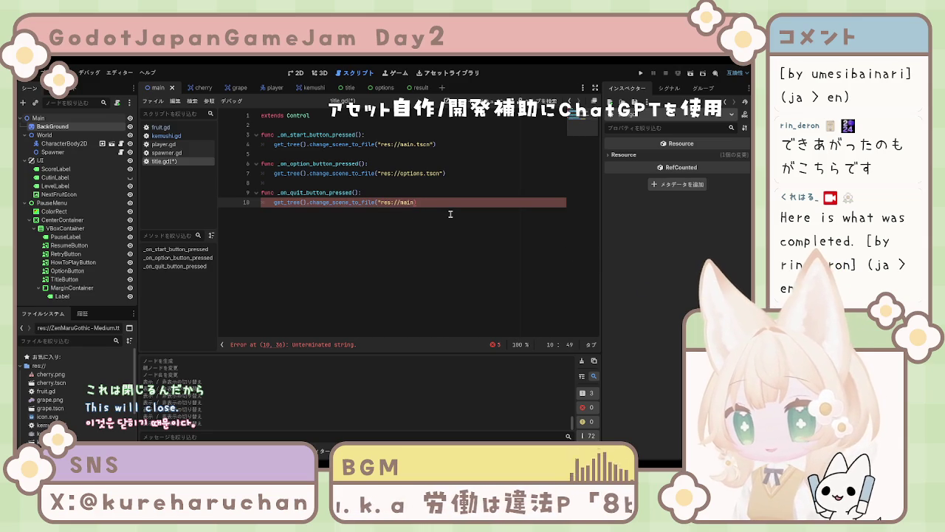
pyautogui.press('BackSpace')
pyautogui.press('BackSpace')
pyautogui.press('BackSpace')
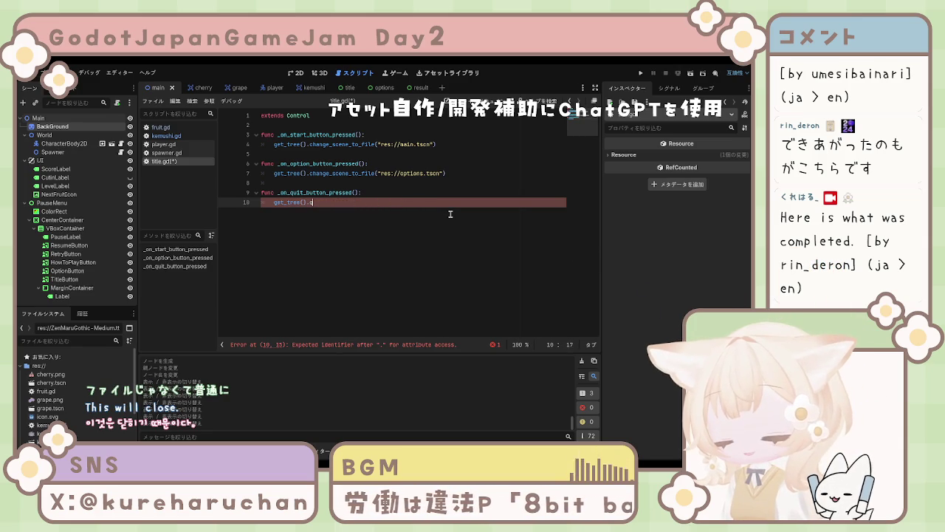
pyautogui.write('qui')
pyautogui.press('Return')
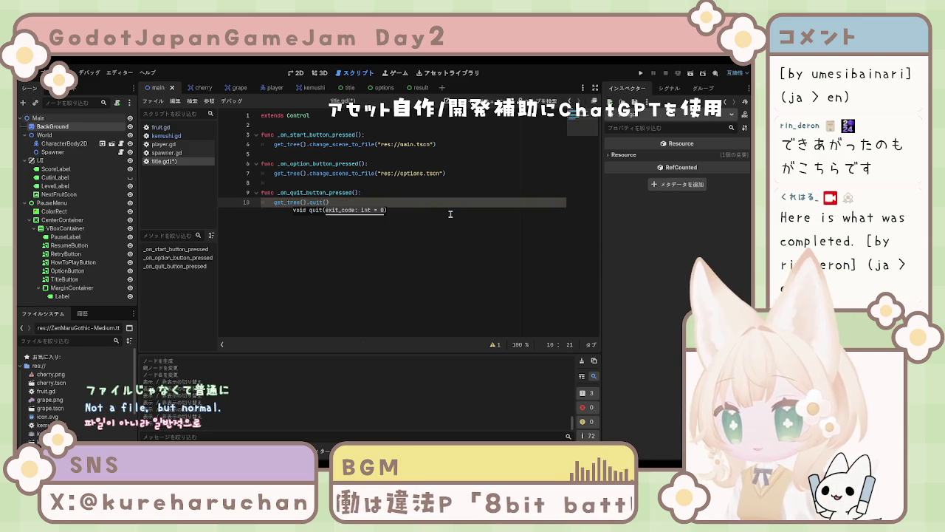
pyautogui.press('Right')
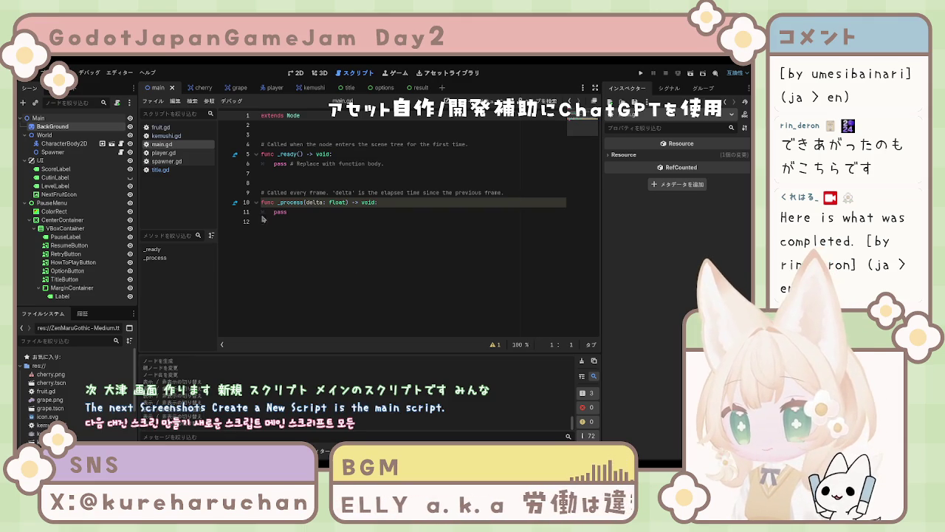
# Wipe main.gd's template code and write extends Node2D followed by two blank lines
pyautogui.click(326, 224)
pyautogui.hotkey('ctrl', 'a')
pyautogui.press('BackSpace')
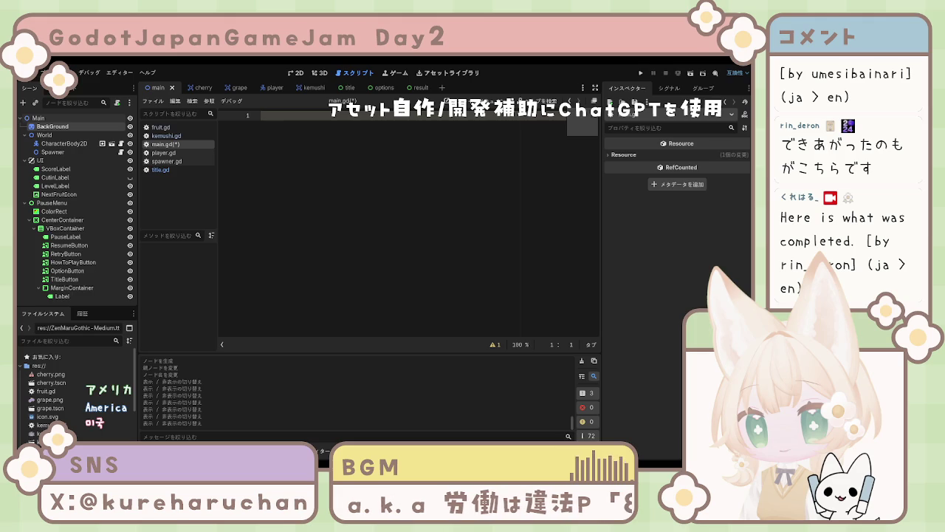
pyautogui.write('e')
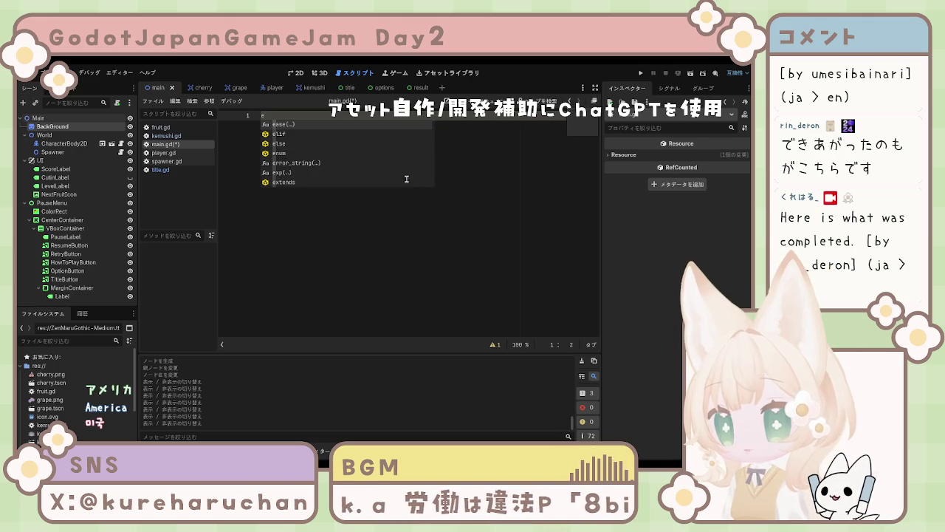
pyautogui.click(357, 208)
pyautogui.write('xtende')
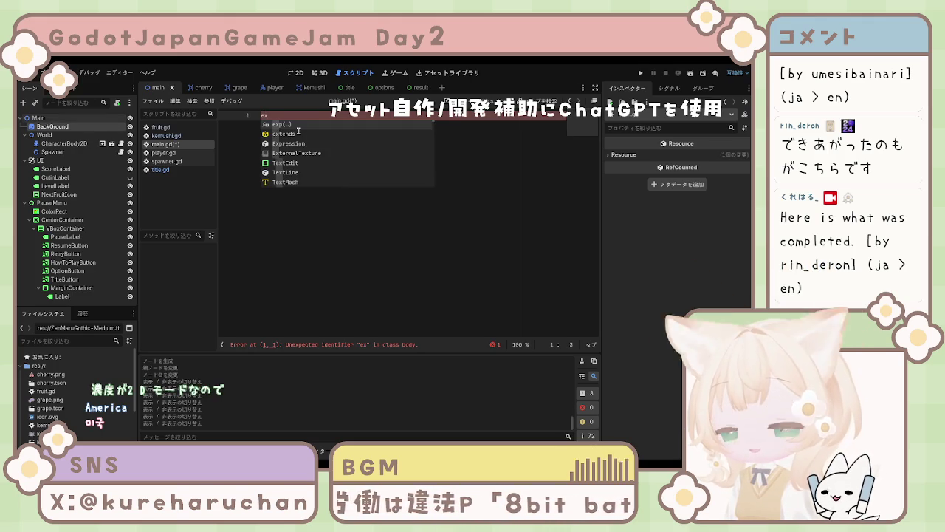
pyautogui.press('BackSpace')
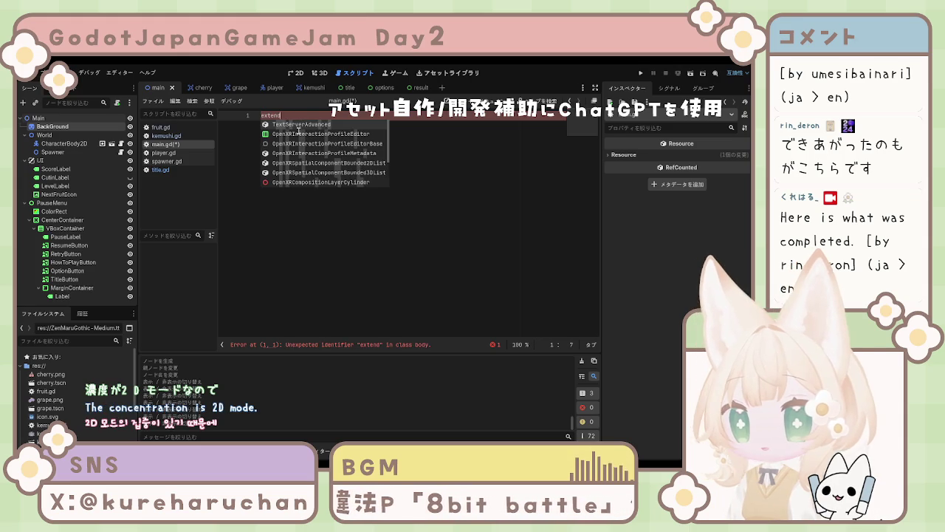
pyautogui.write('s ')
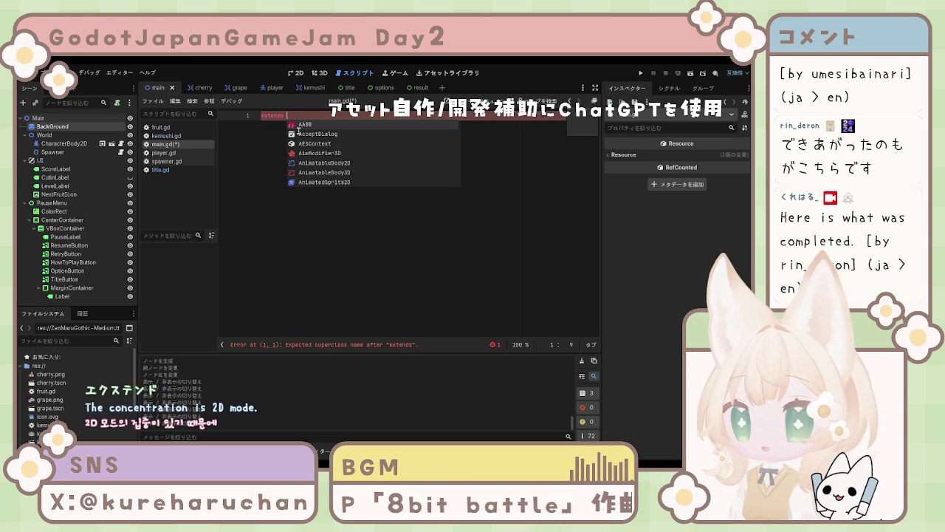
pyautogui.write('Node2D')
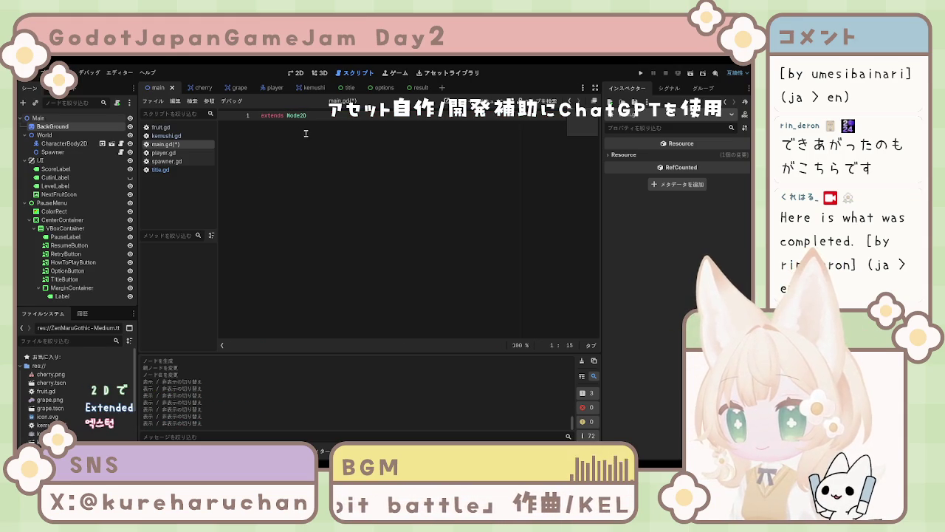
pyautogui.click(93, 118)
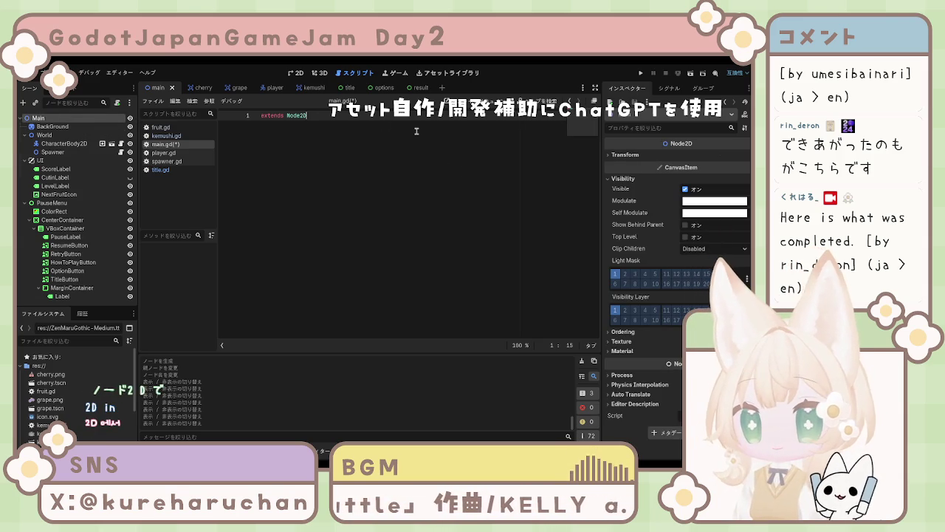
pyautogui.press('Return')
pyautogui.press('Return')
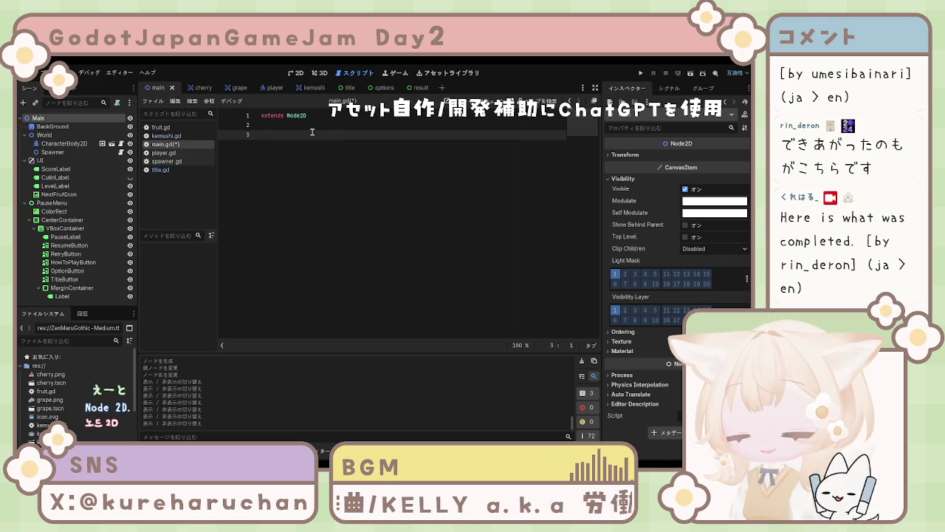
pyautogui.write('@onread')
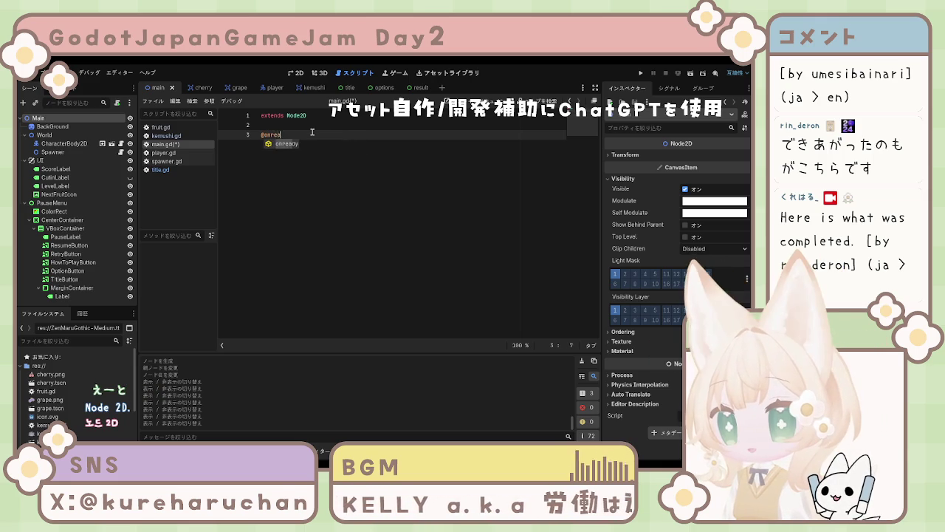
pyautogui.write('y')
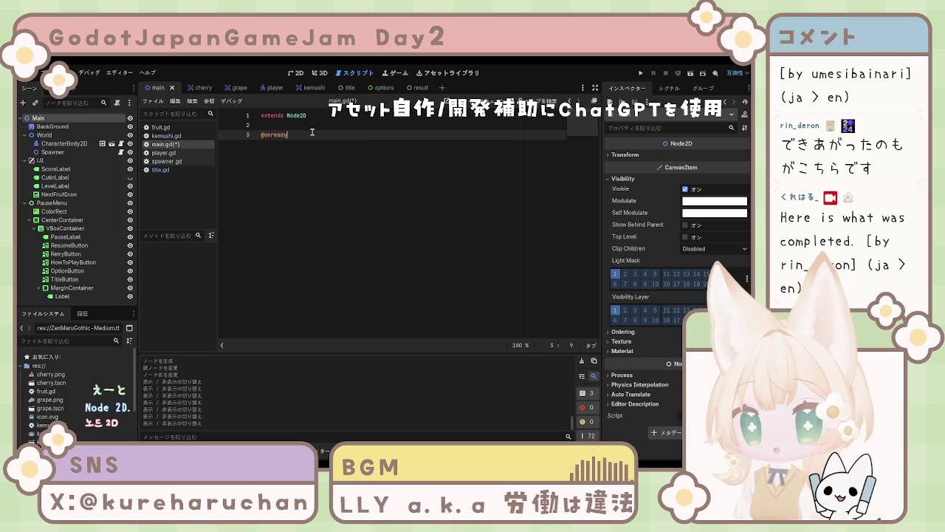
pyautogui.write(' var')
pyautogui.press('Escape')
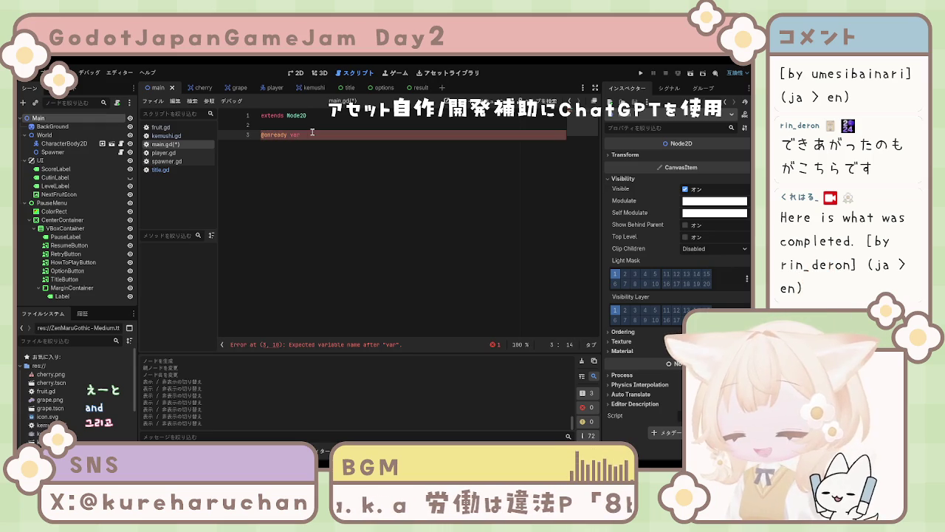
pyautogui.write('pause_menu')
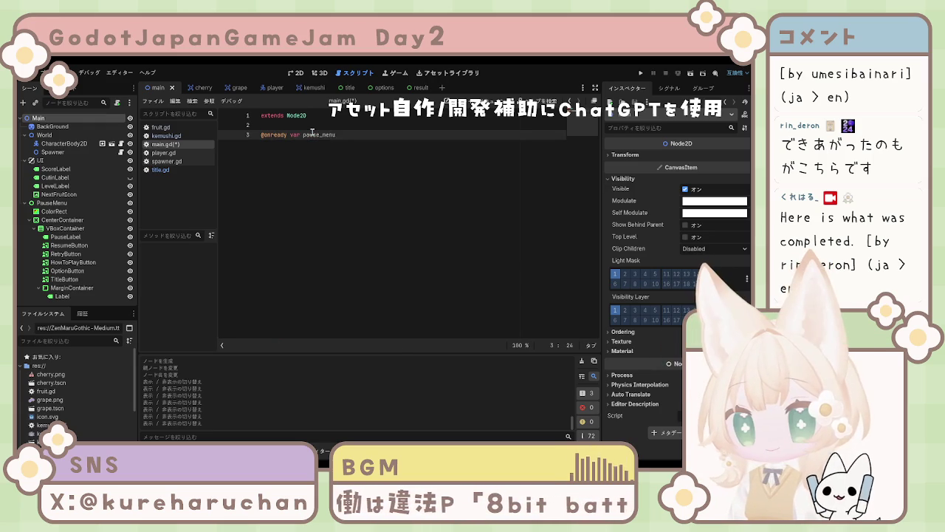
pyautogui.write(' =')
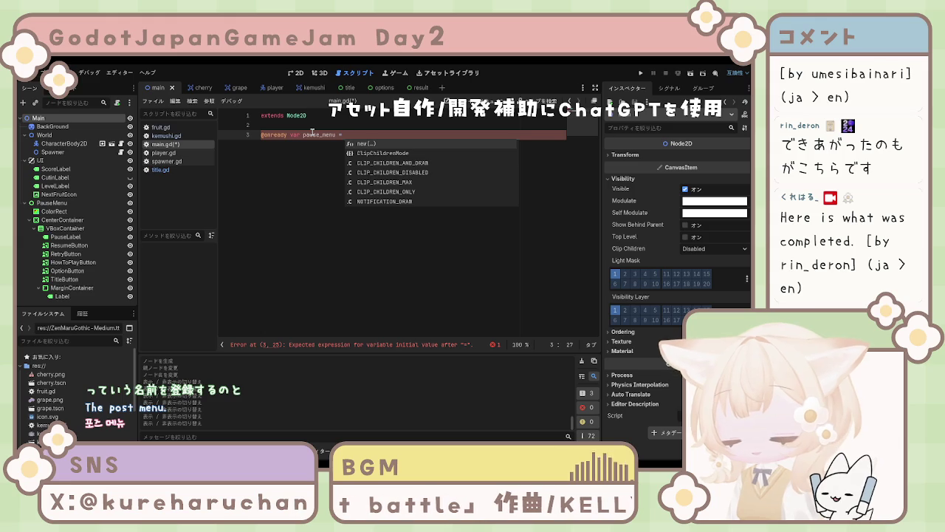
pyautogui.write('$')
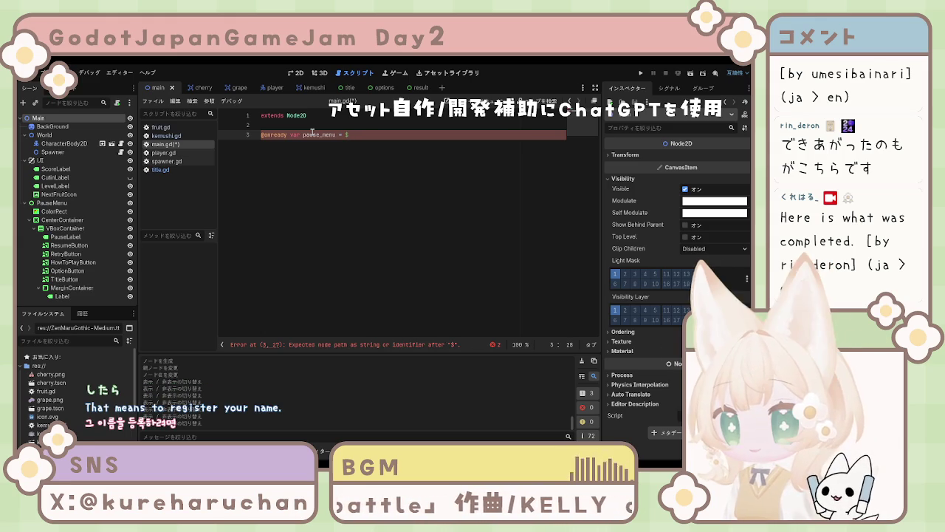
pyautogui.write('Pause')
pyautogui.write('Menu')
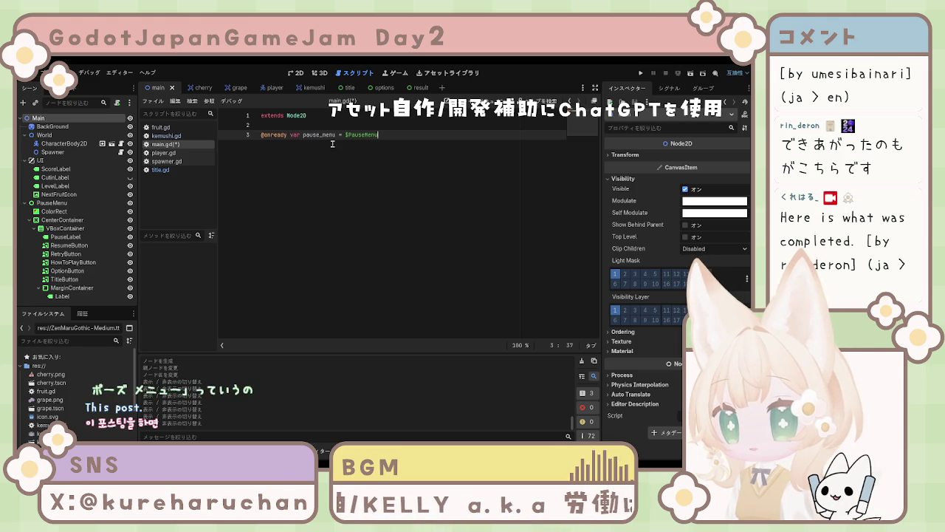
pyautogui.click(49, 202)
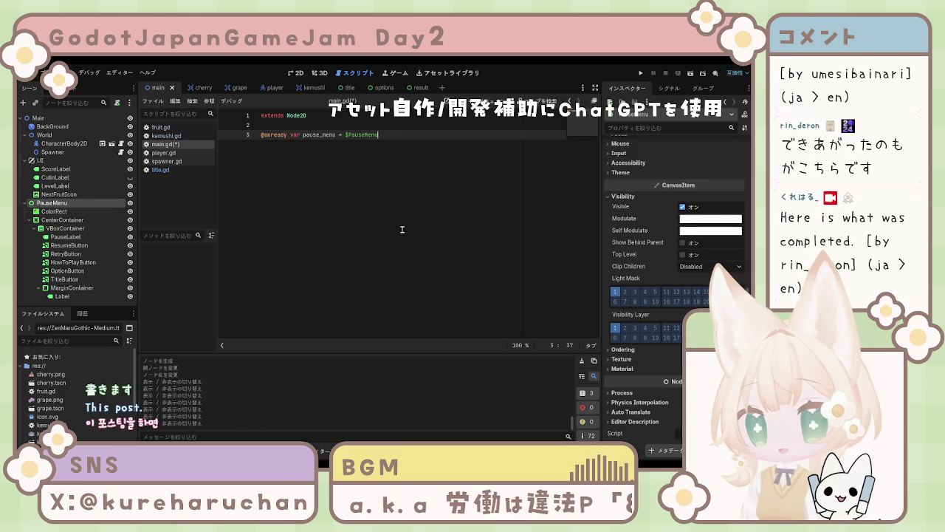
pyautogui.press('Return')
pyautogui.press('Return')
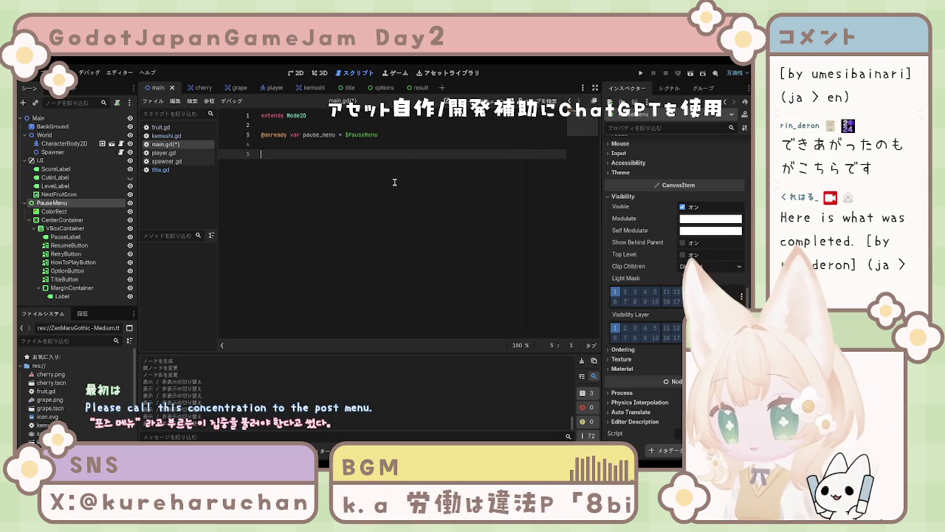
# Write the func _ready(): signature, removing the autocompleted void return type
pyautogui.write('func')
pyautogui.press('Return')
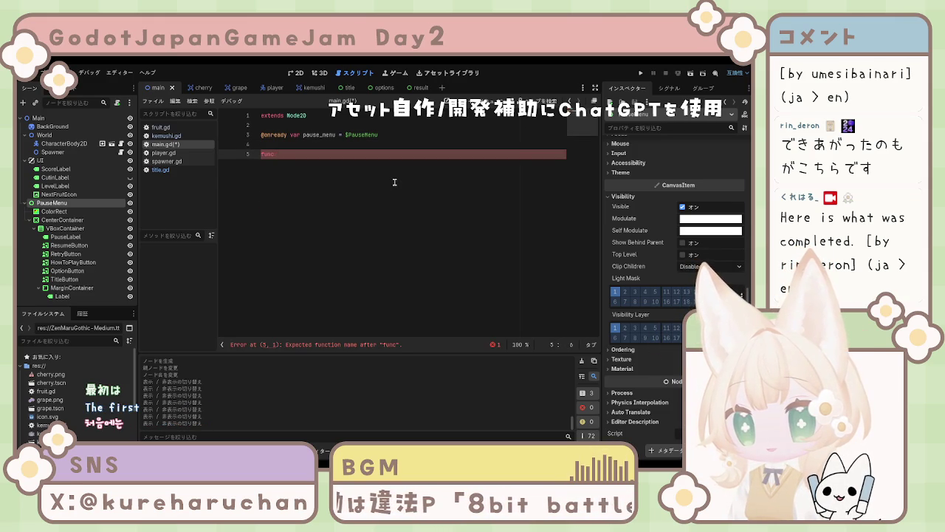
pyautogui.write('_ready')
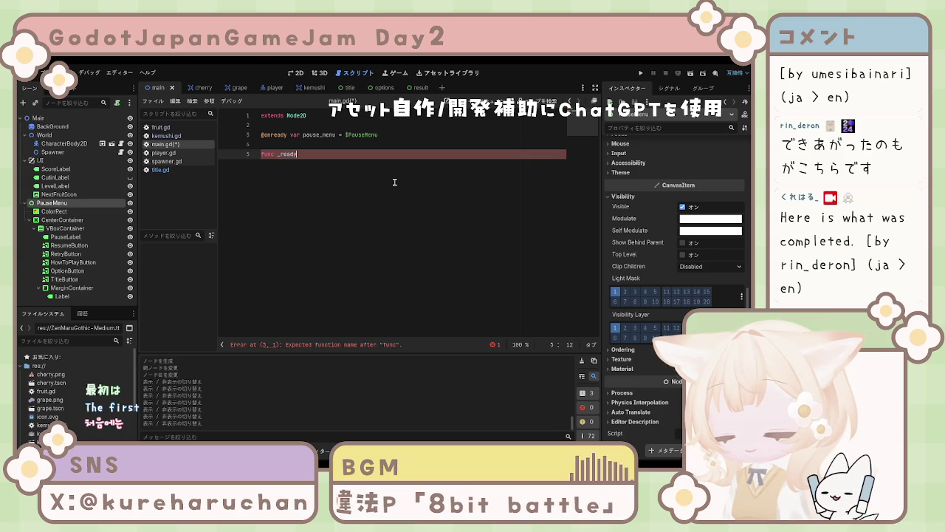
pyautogui.press('Return')
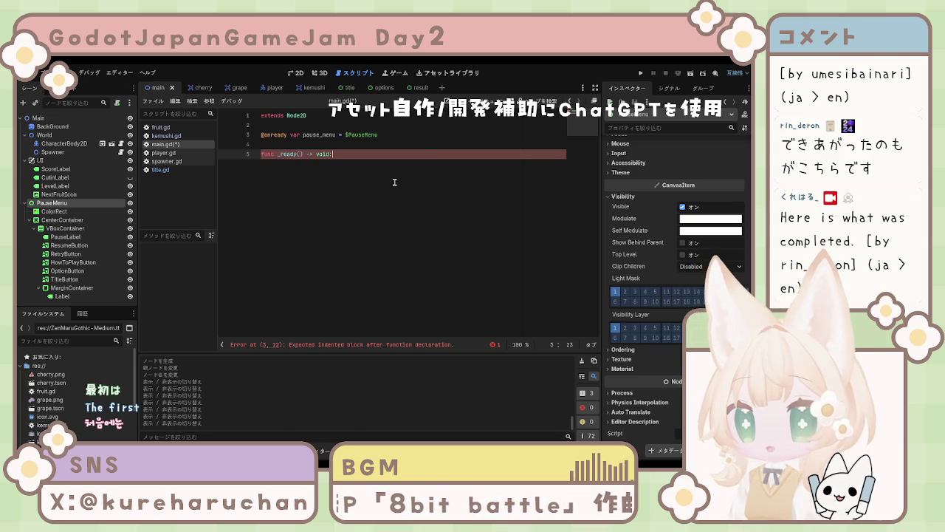
pyautogui.press('BackSpace')
pyautogui.press('BackSpace')
pyautogui.press('BackSpace')
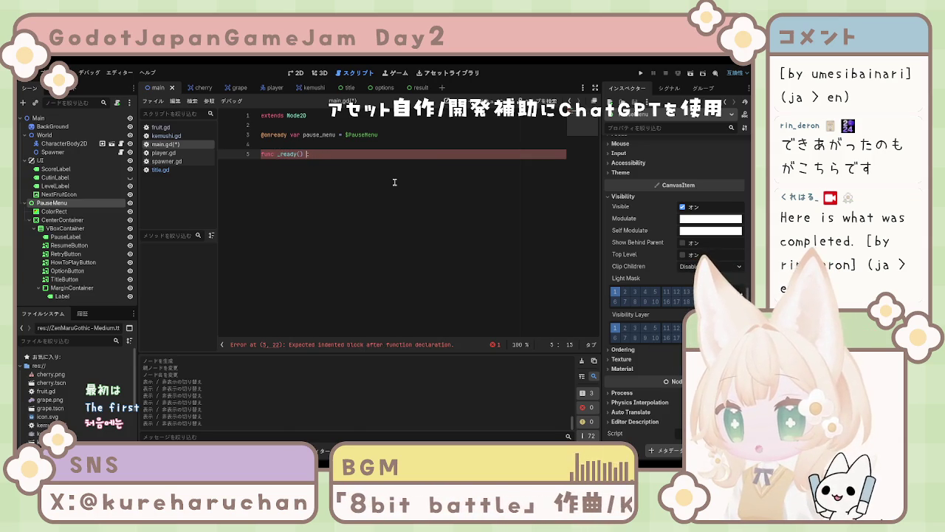
pyautogui.write(':')
pyautogui.press('Return')
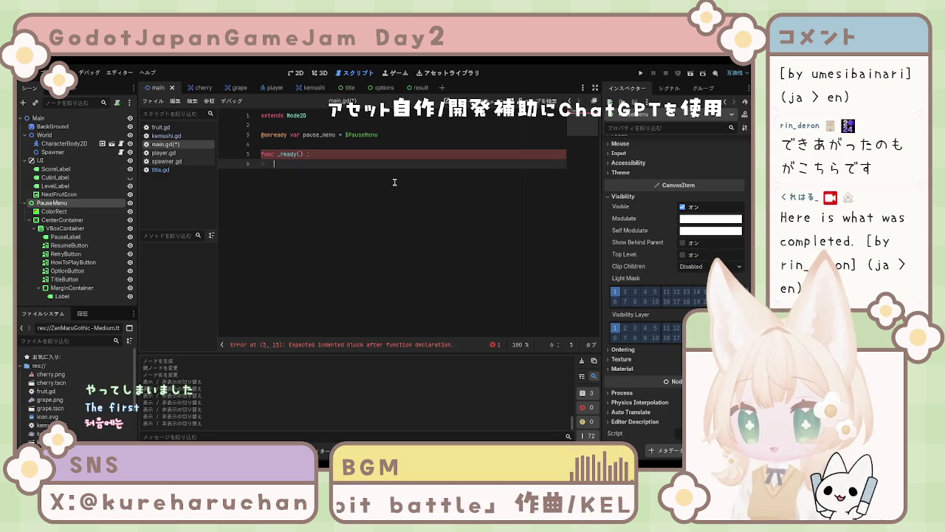
# Give _ready the body pause_menu.visible = false, with blank lines after it
pyautogui.write('pause')
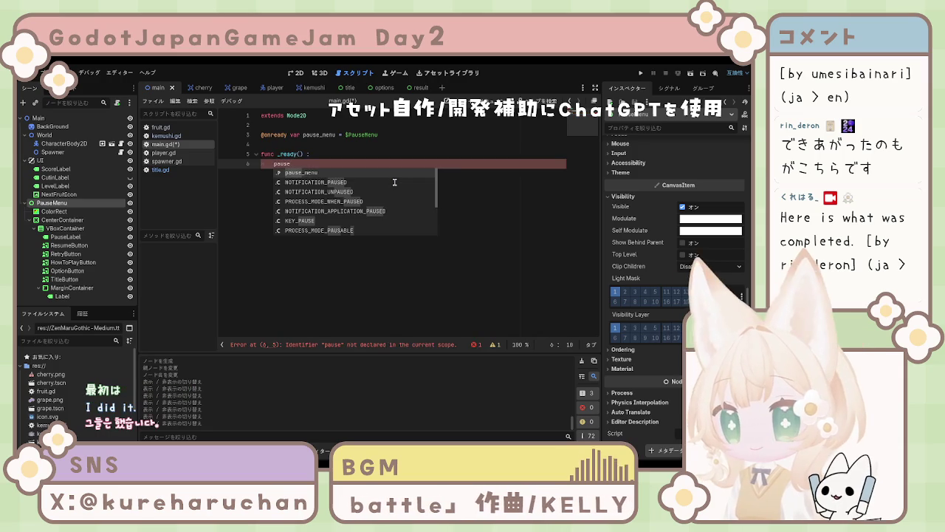
pyautogui.press('Return')
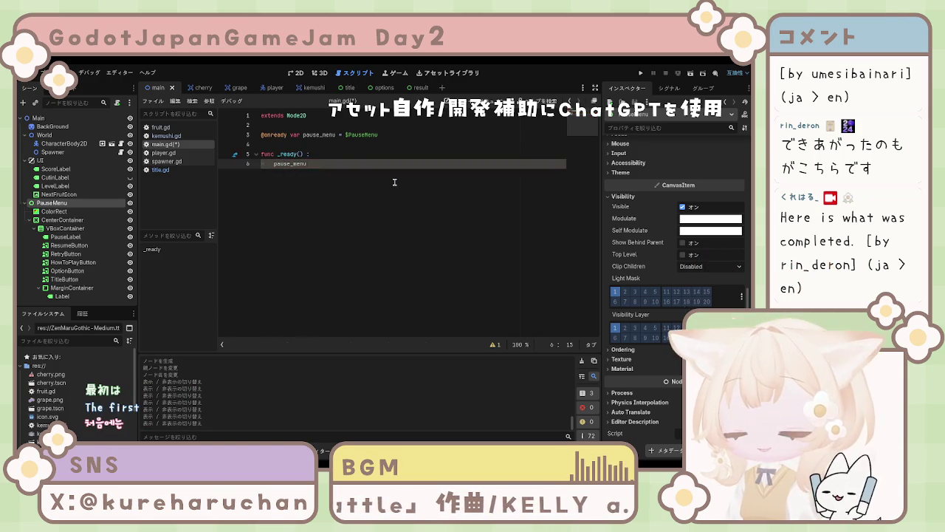
pyautogui.write('.vi')
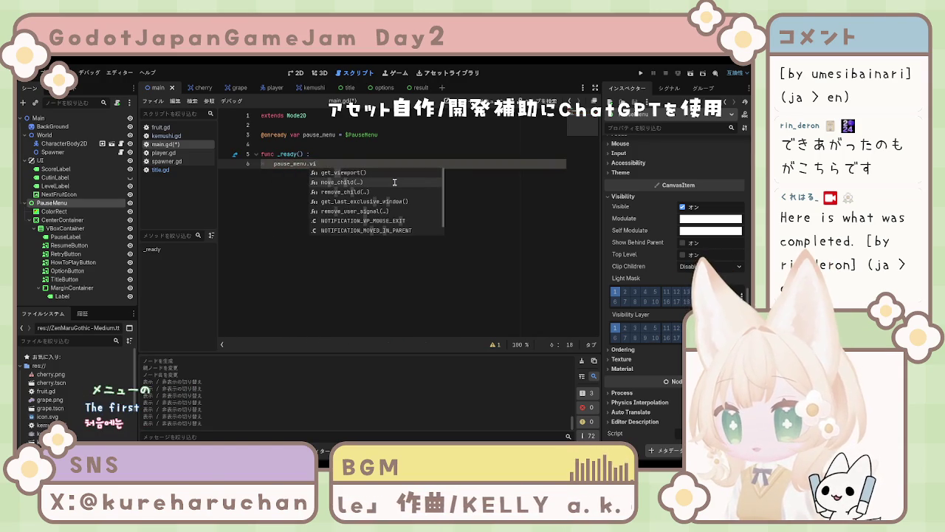
pyautogui.write('si')
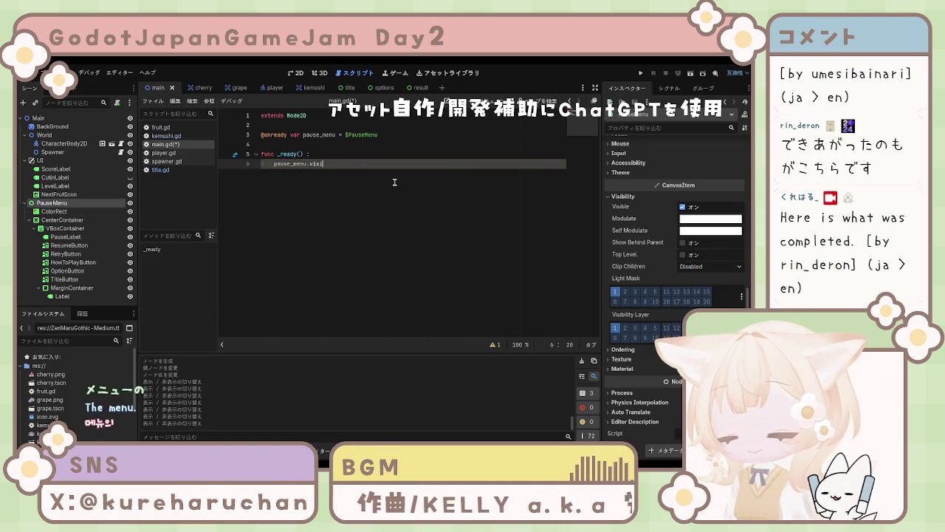
pyautogui.write('v')
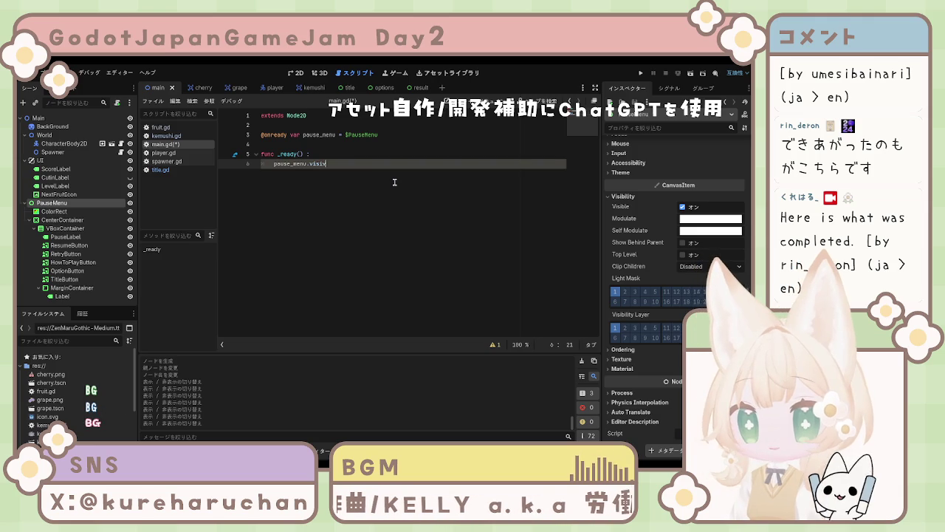
pyautogui.press('BackSpace')
pyautogui.write('ble')
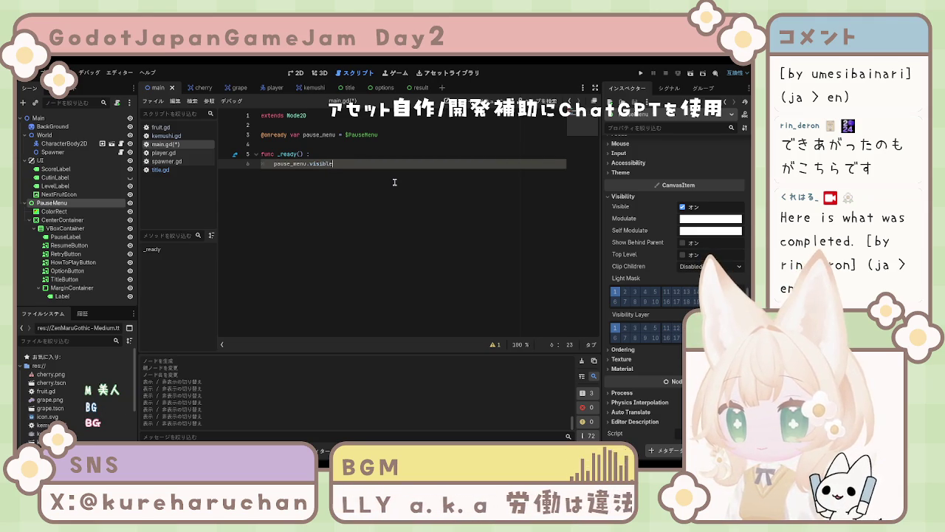
pyautogui.write(' = ')
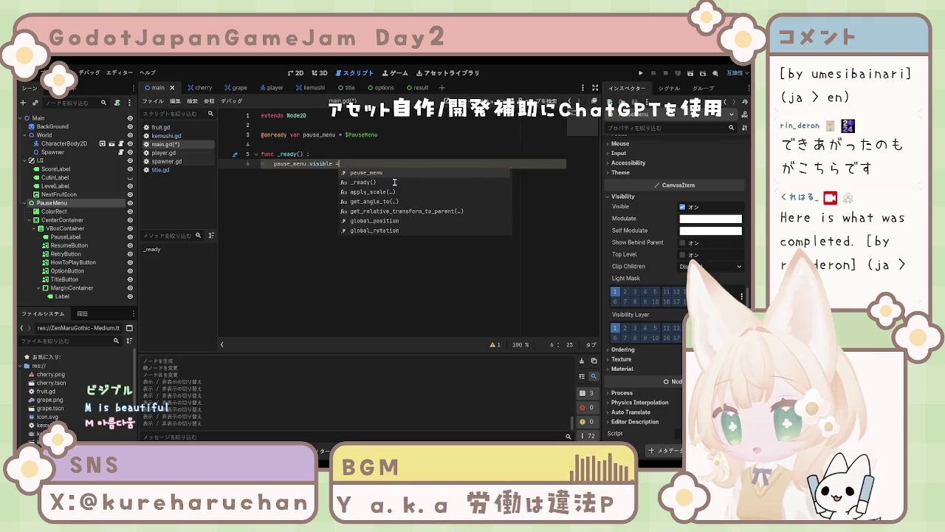
pyautogui.write('false')
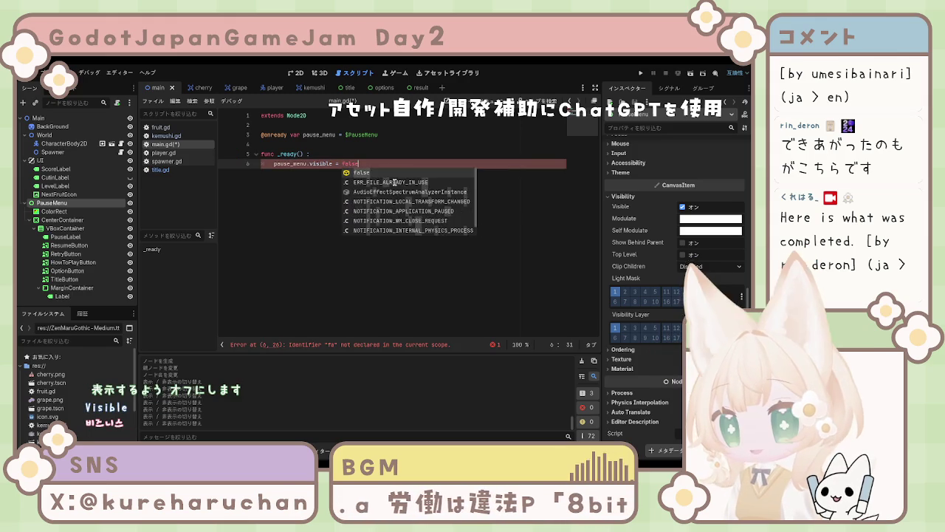
pyautogui.press('Return')
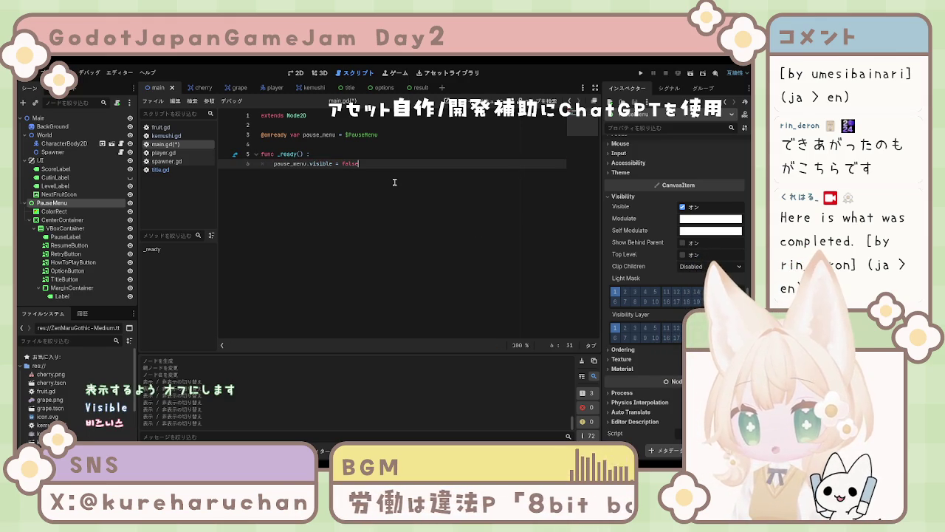
pyautogui.press('Return')
pyautogui.press('Return')
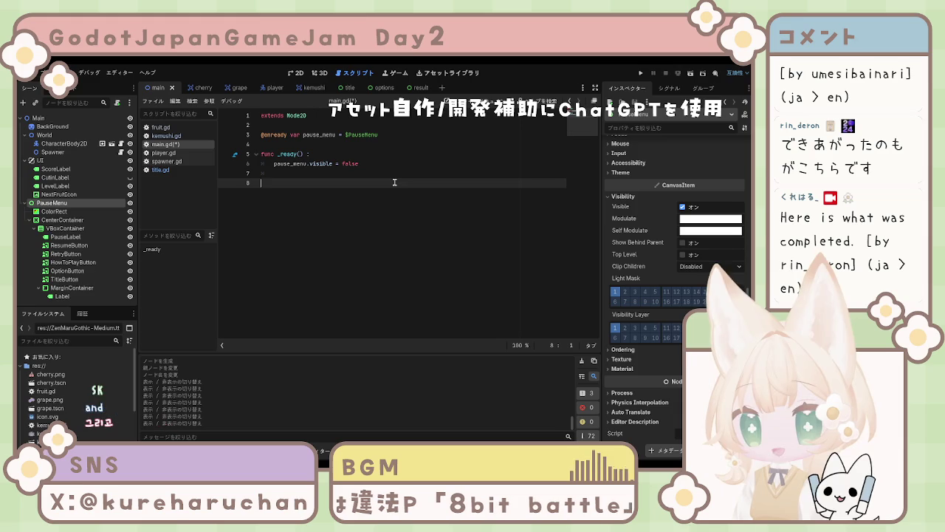
pyautogui.write('func ')
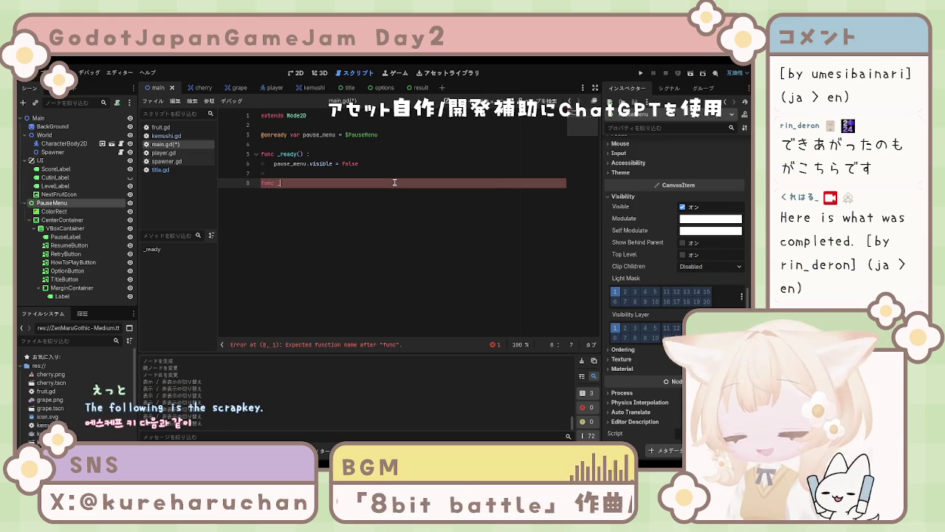
pyautogui.write('_')
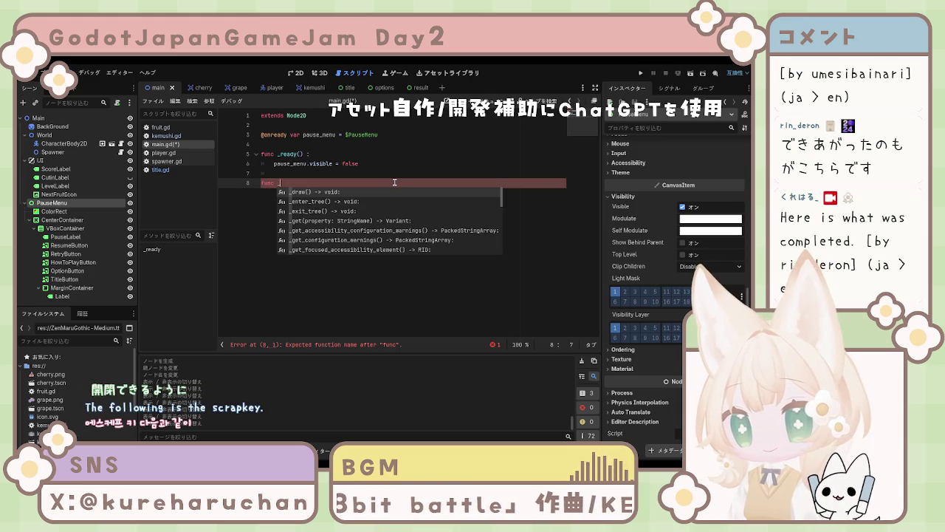
pyautogui.write('in')
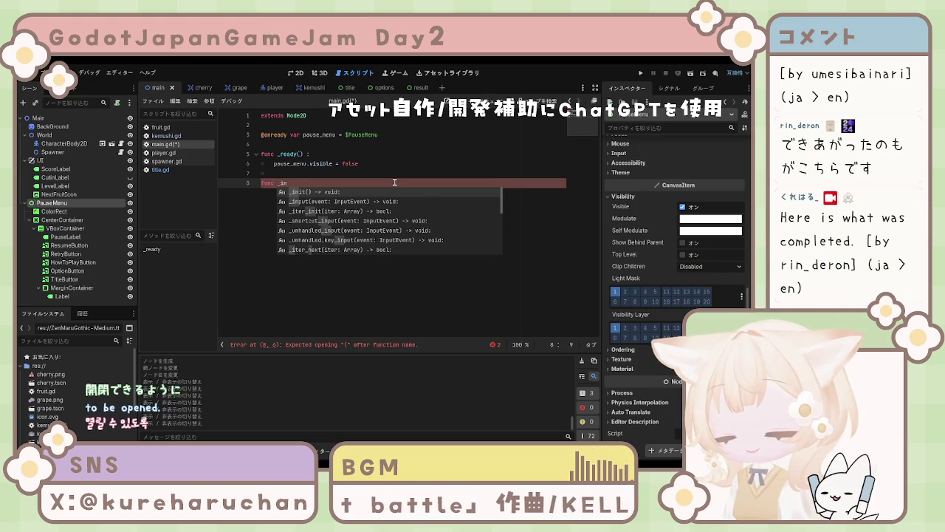
pyautogui.write('put')
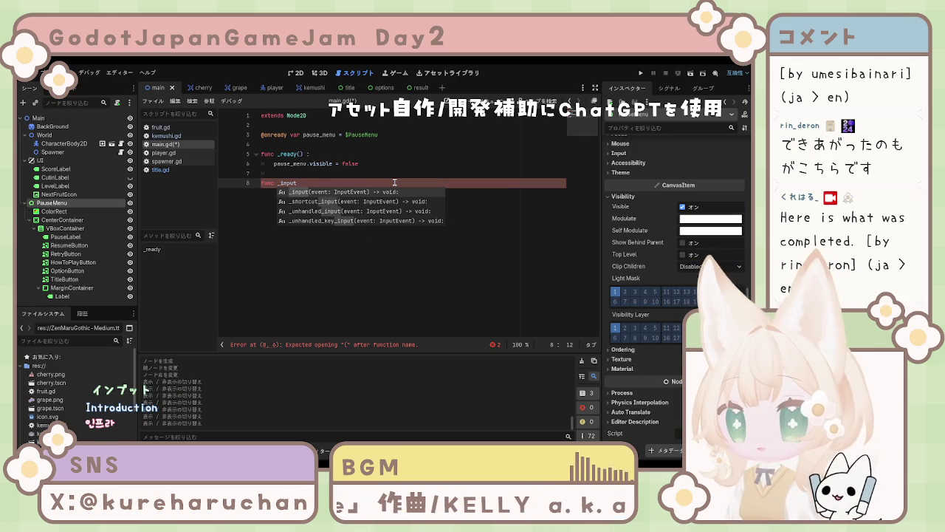
# Complete func _input(event): with if event.is_action_pressed("ui_cancel"): and an indented body line
pyautogui.write('(event)')
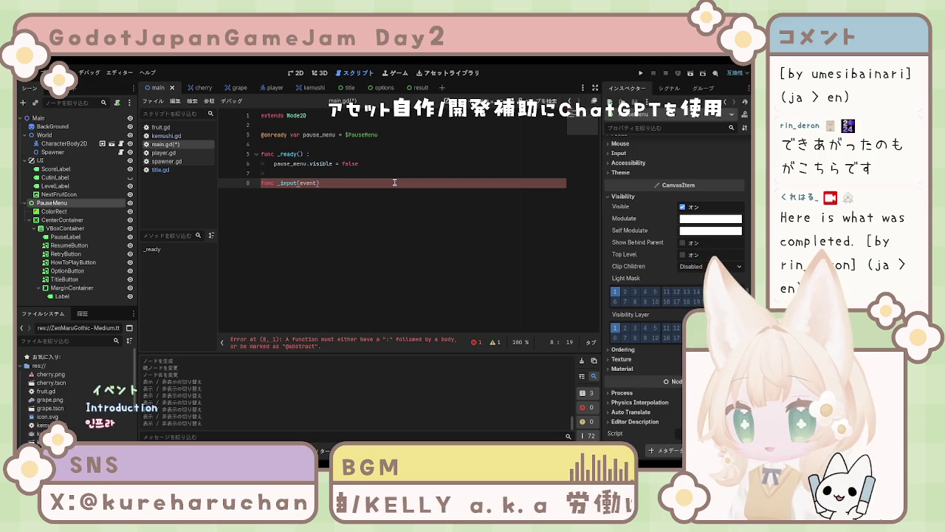
pyautogui.write(':')
pyautogui.press('Return')
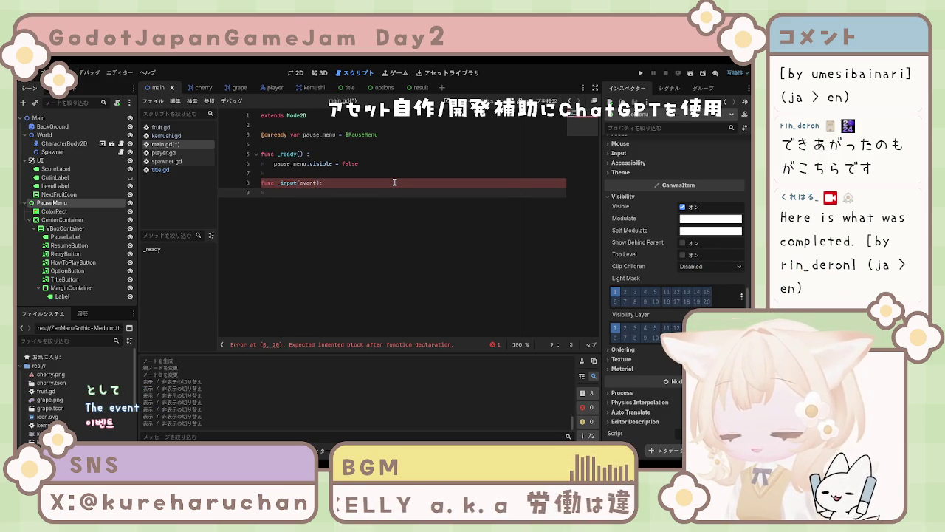
pyautogui.write('if ')
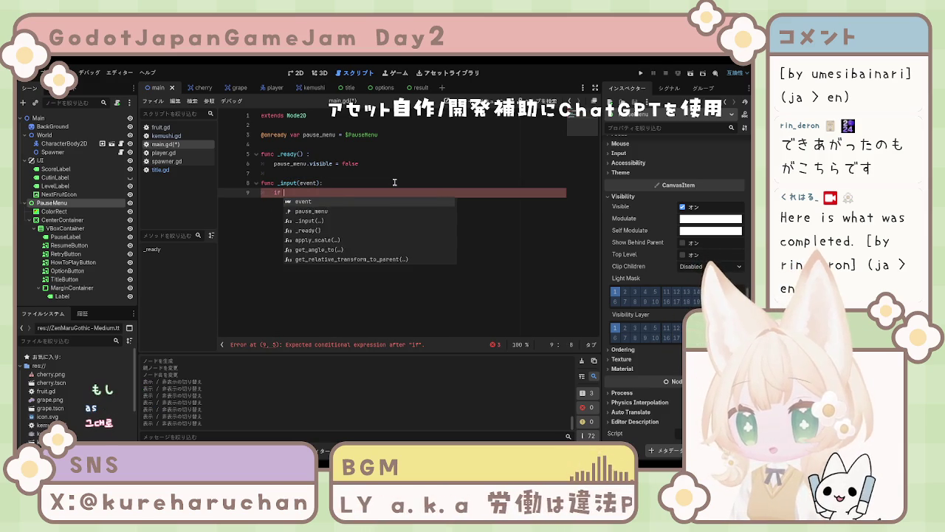
pyautogui.write('even')
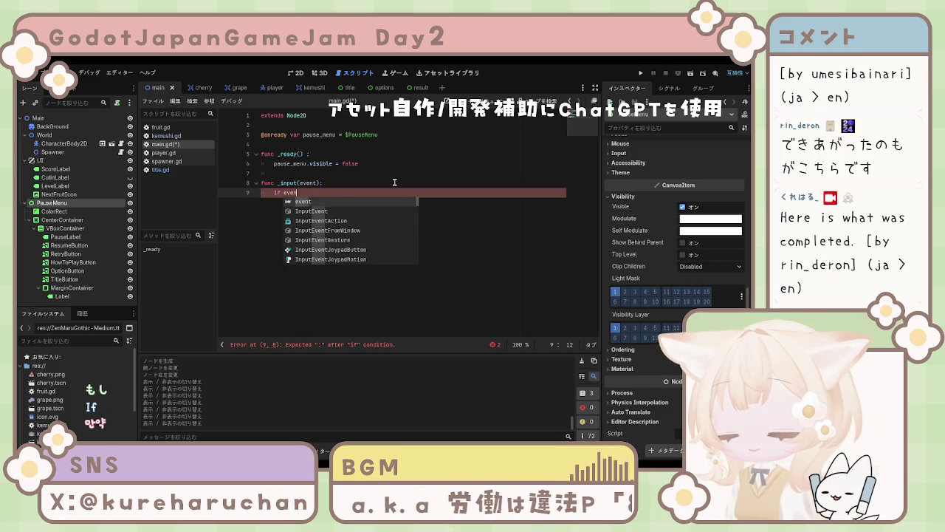
pyautogui.write('t.is')
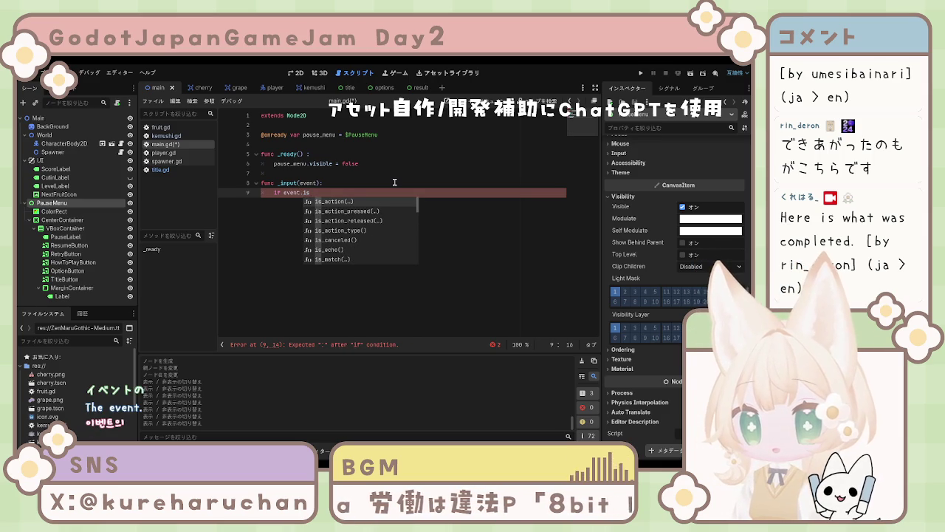
pyautogui.write('_action')
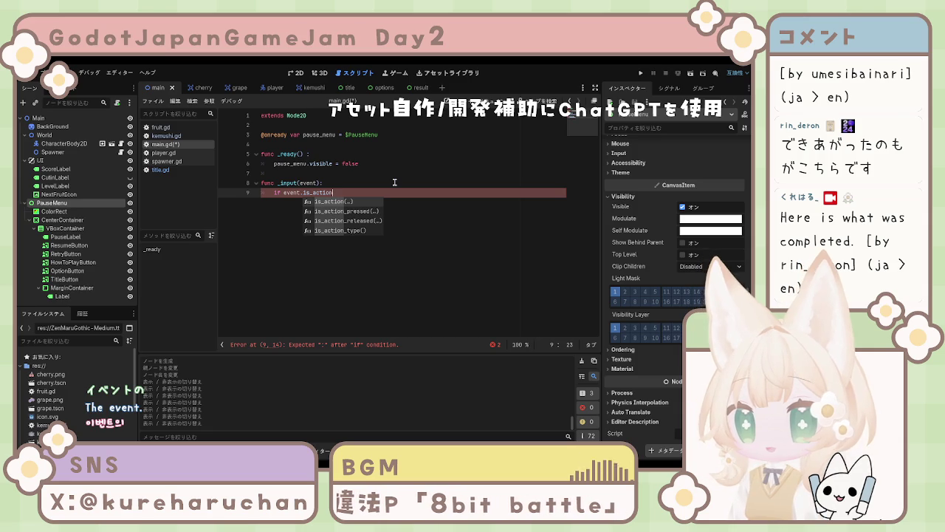
pyautogui.press('Down')
pyautogui.press('Return')
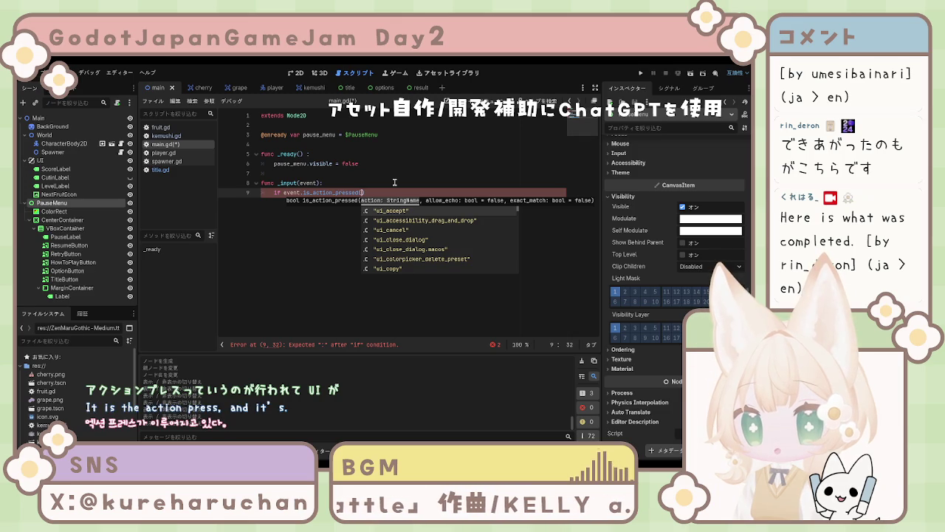
pyautogui.press('Down')
pyautogui.press('Down')
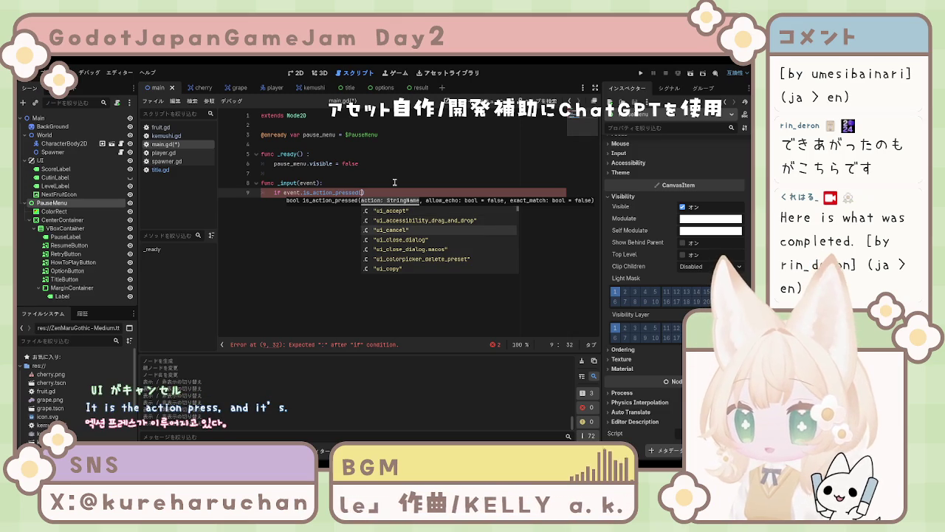
pyautogui.press('Return')
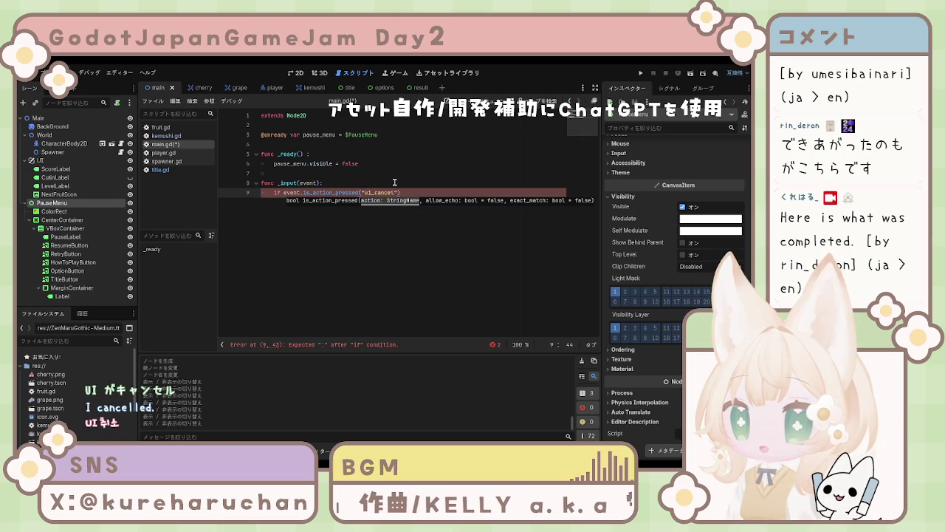
pyautogui.press('Return')
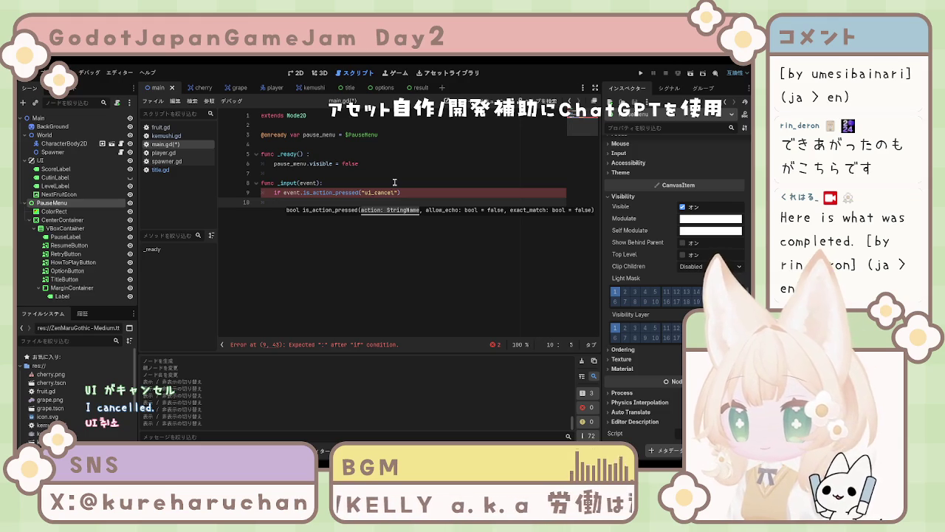
pyautogui.press('BackSpace')
pyautogui.press('BackSpace')
pyautogui.write(':')
pyautogui.press('Return')
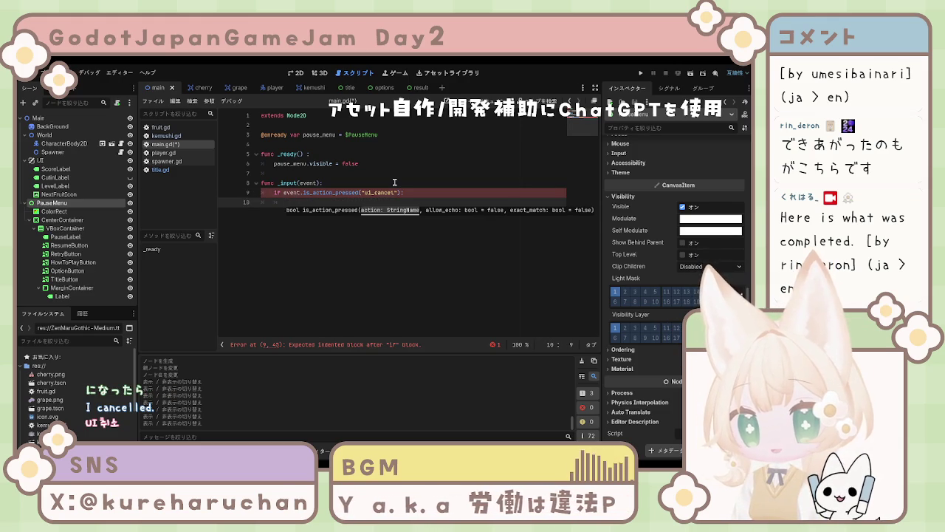
# Add get_tree().paused = !get_tree().paused inside the ui_cancel if block
pyautogui.write('get')
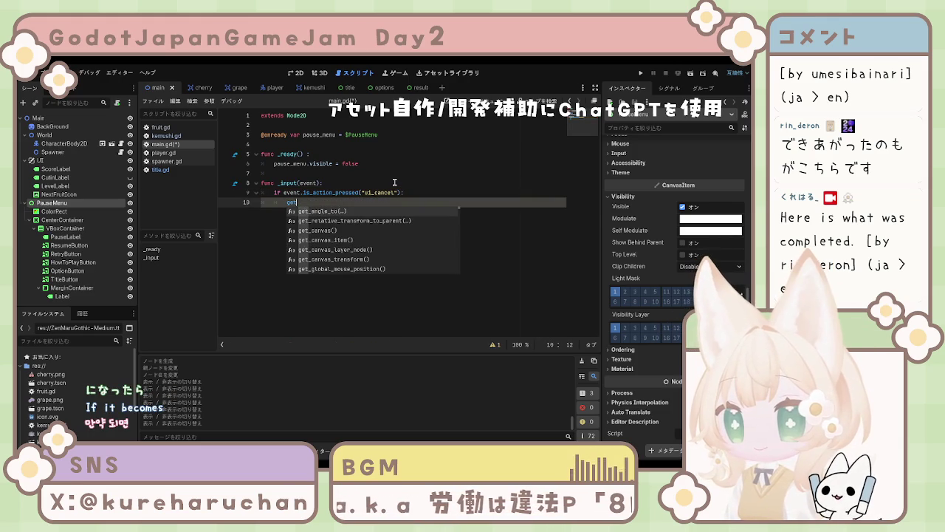
pyautogui.press('Down')
pyautogui.write('_tree')
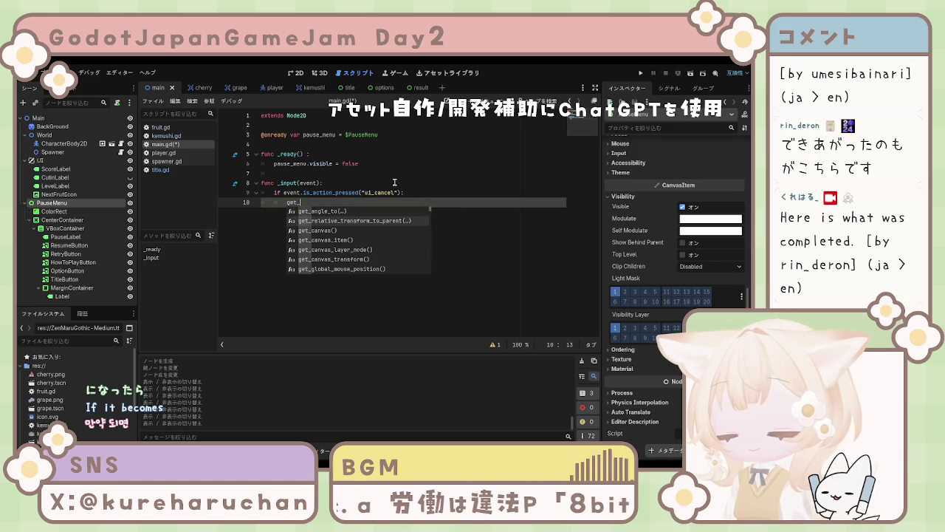
pyautogui.press('Return')
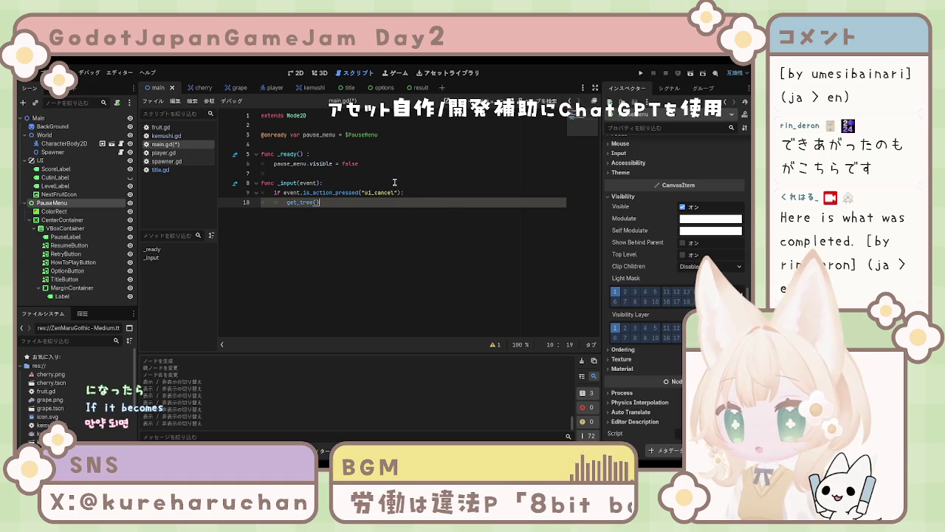
pyautogui.write('.p')
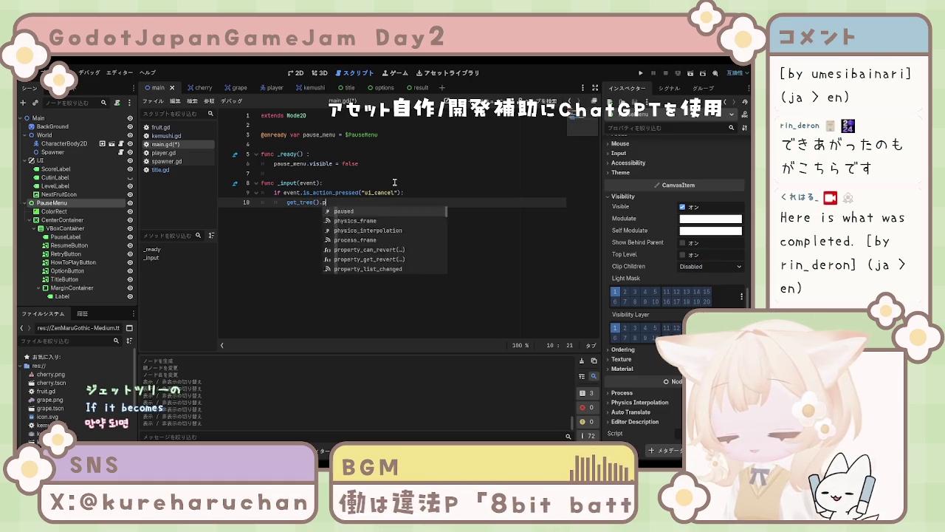
pyautogui.write('aused')
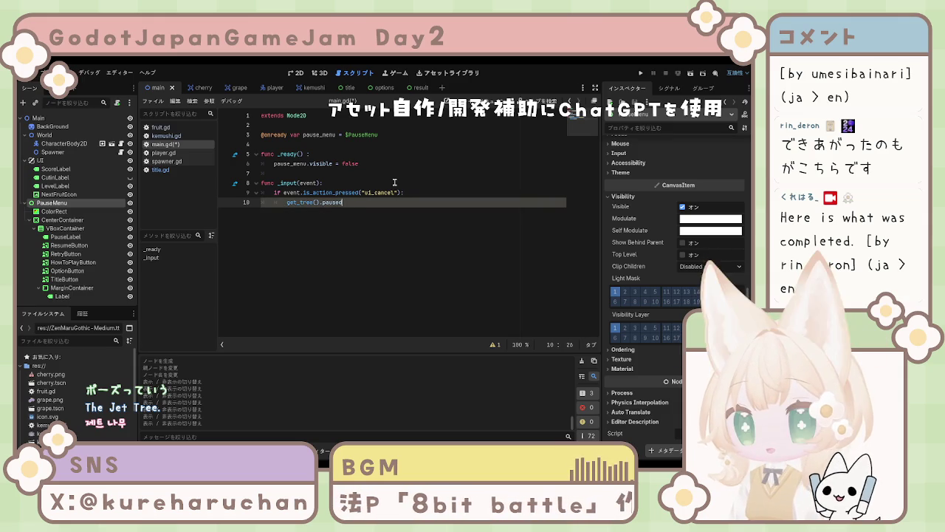
pyautogui.write(' =!')
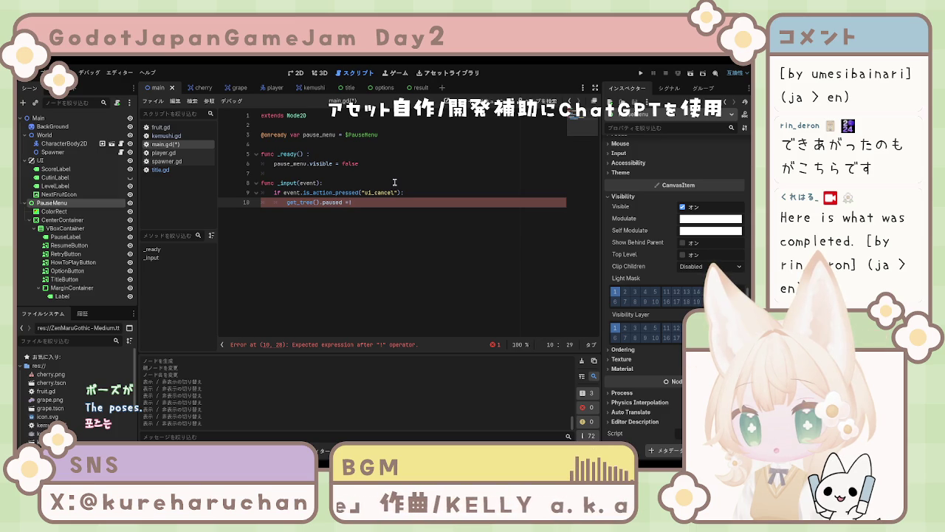
pyautogui.press('BackSpace')
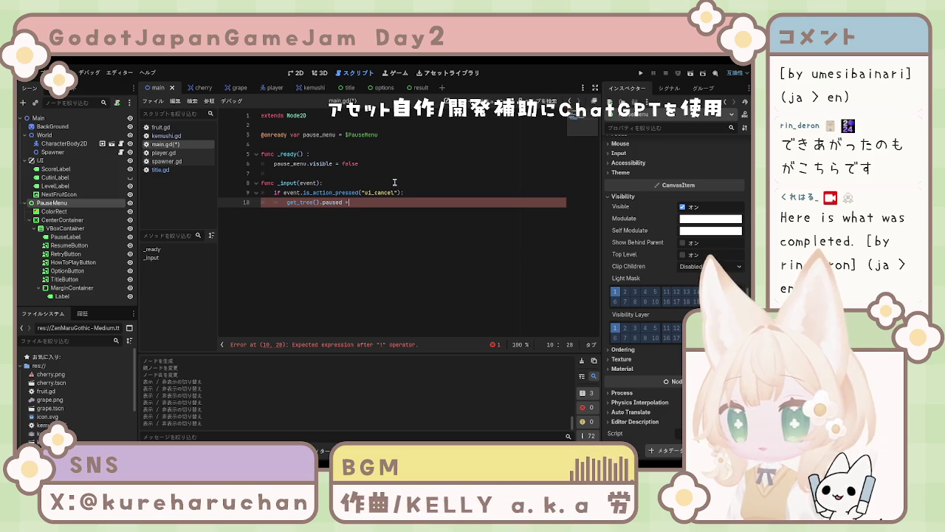
pyautogui.write(' !get')
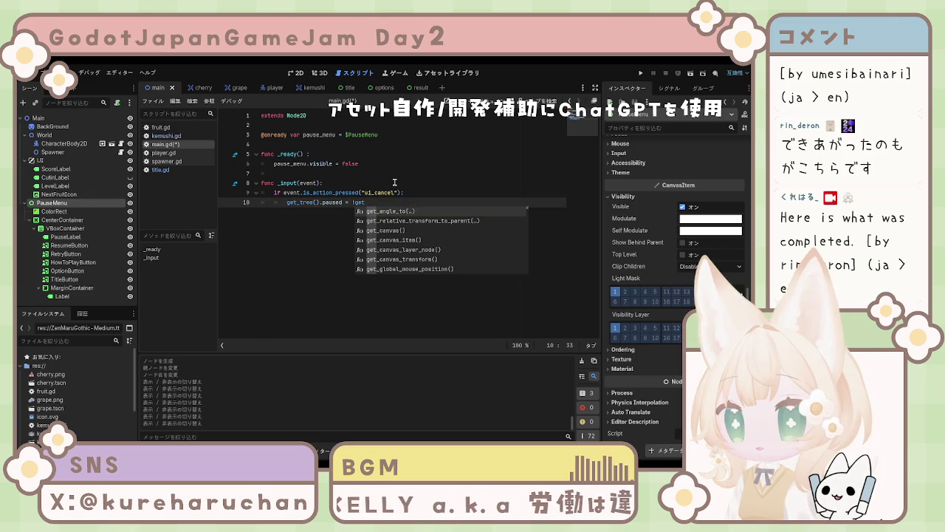
pyautogui.write('_tree')
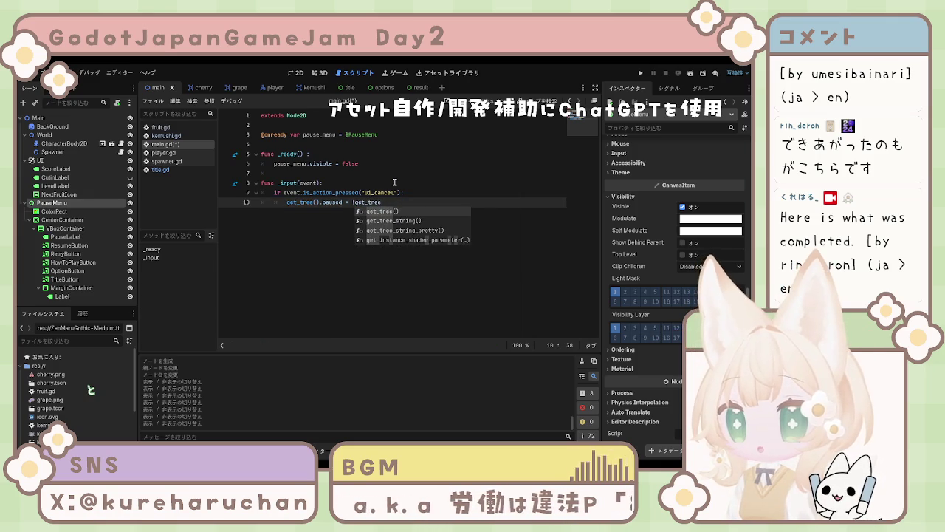
pyautogui.write('().pau')
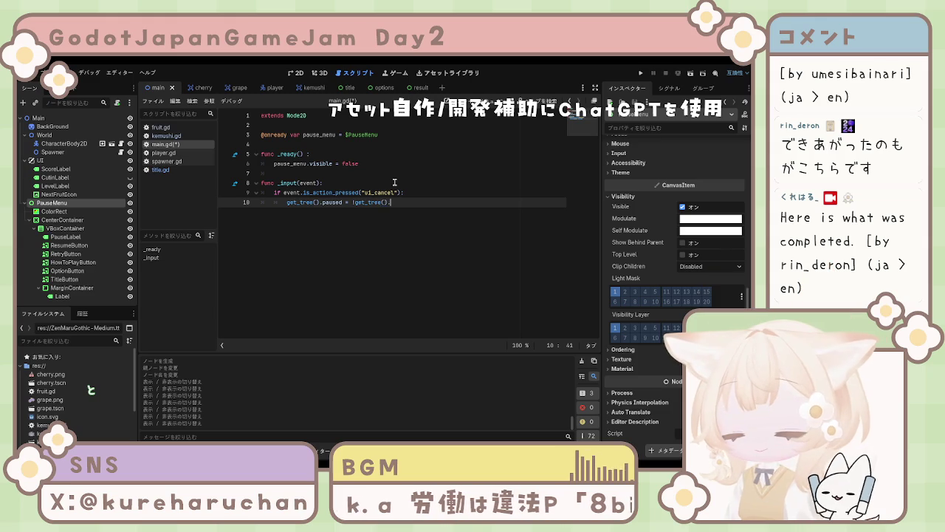
pyautogui.write('sed')
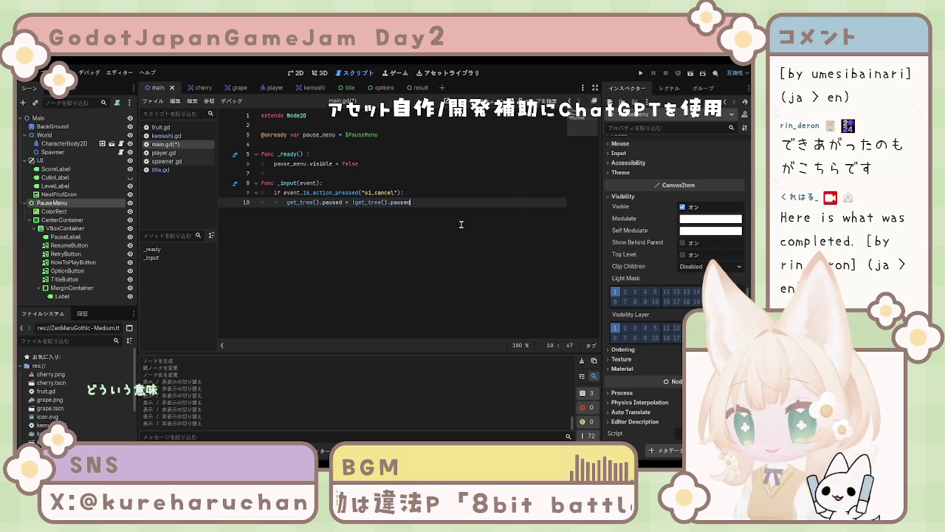
pyautogui.press('Return')
pyautogui.write('pause')
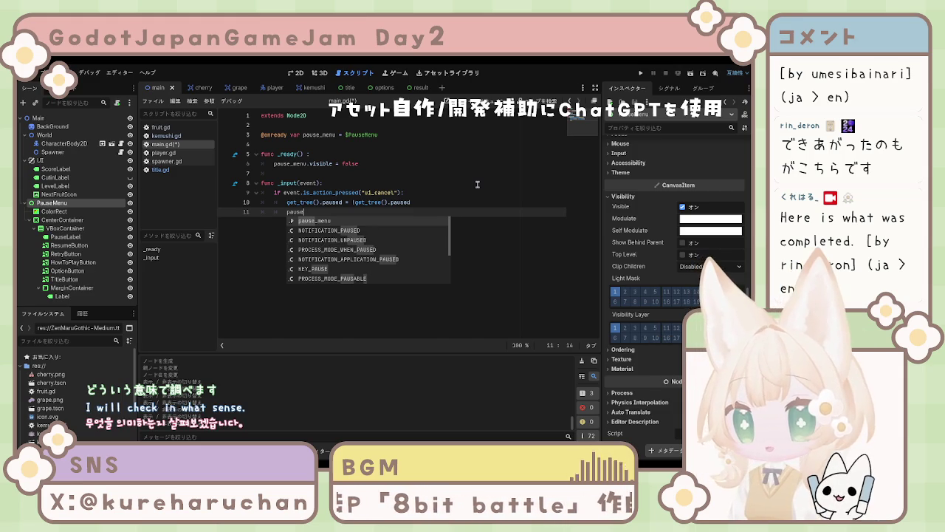
# Write pause_menu.visible = get_tree().paused on line 11 and save main.gd
pyautogui.press('Return')
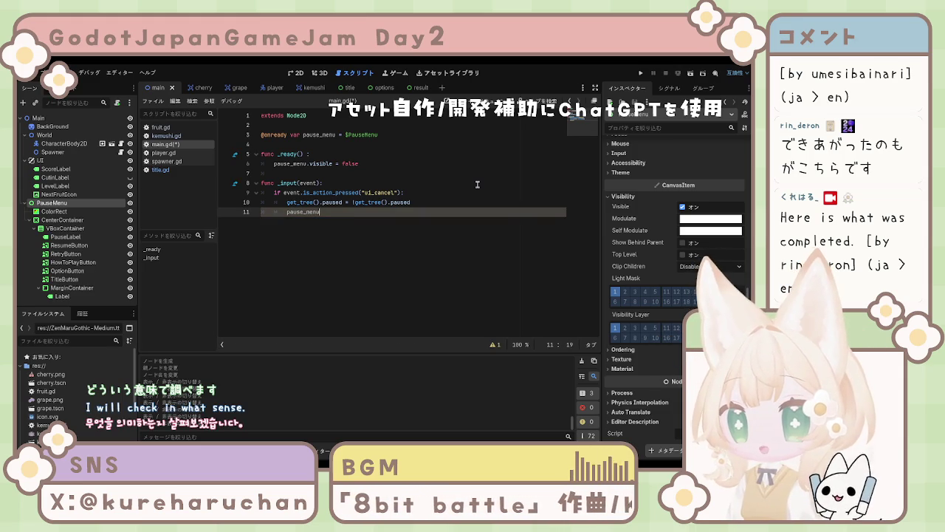
pyautogui.write('.')
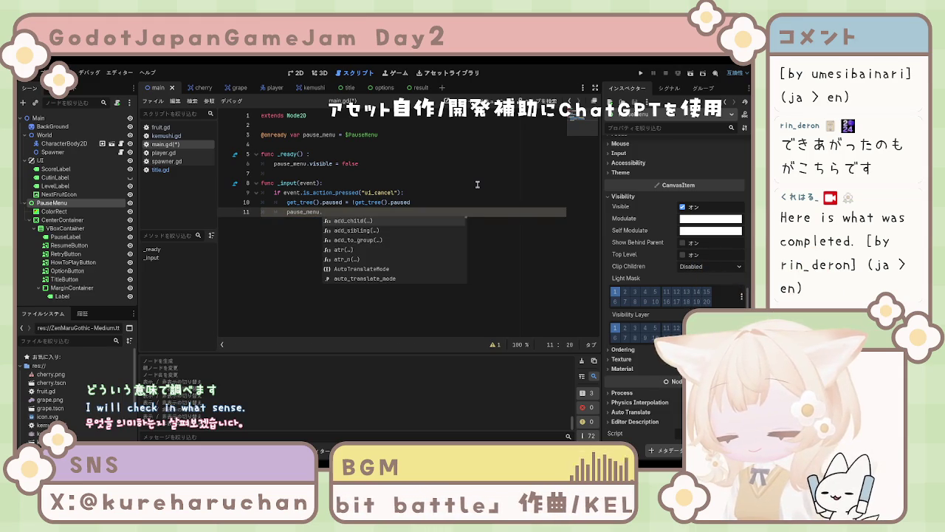
pyautogui.write('visi')
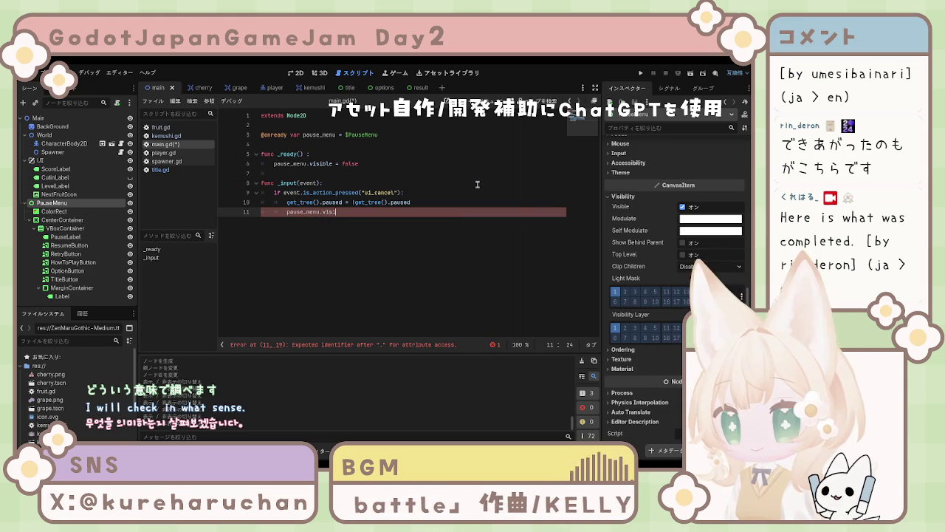
pyautogui.write('bles')
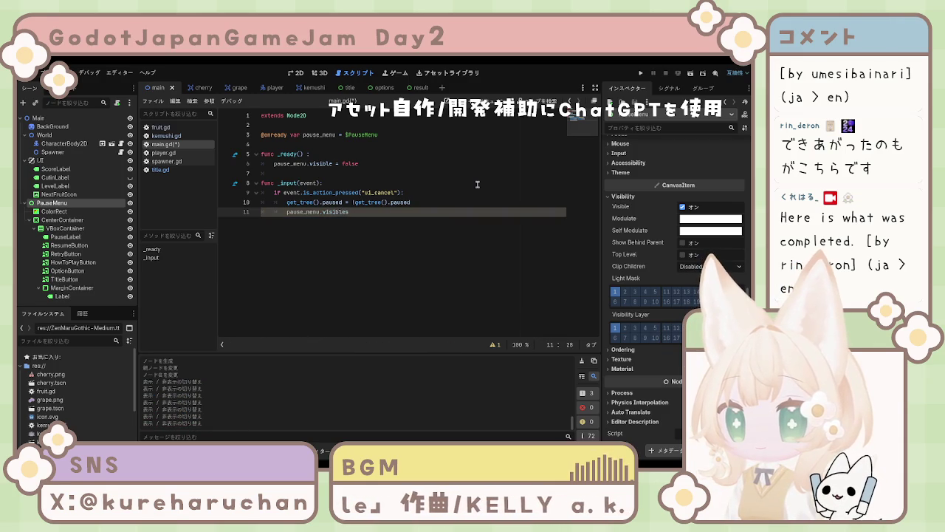
pyautogui.press('BackSpace')
pyautogui.write(' =')
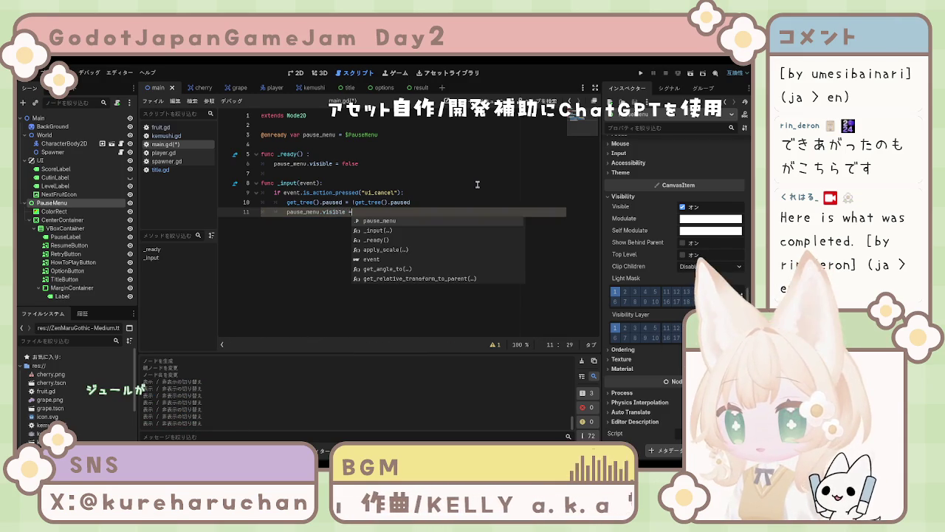
pyautogui.write(' ge')
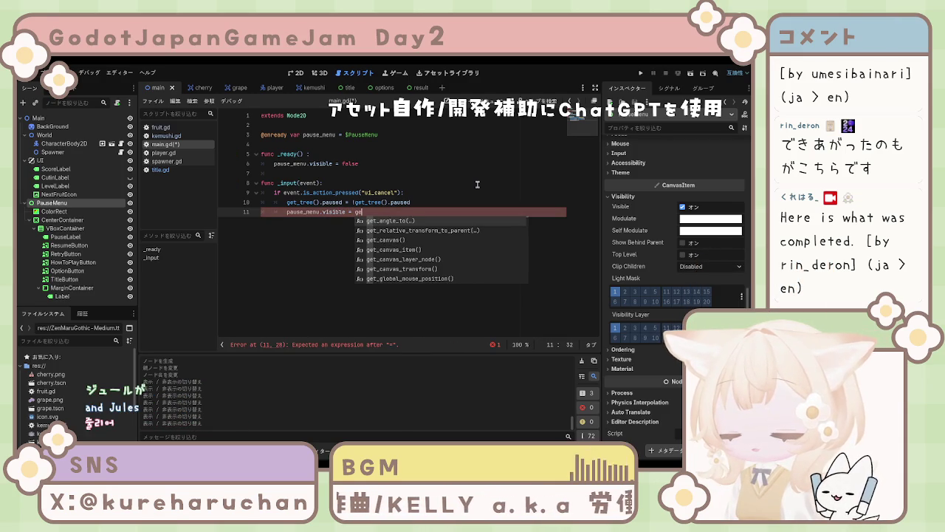
pyautogui.write('t_tree')
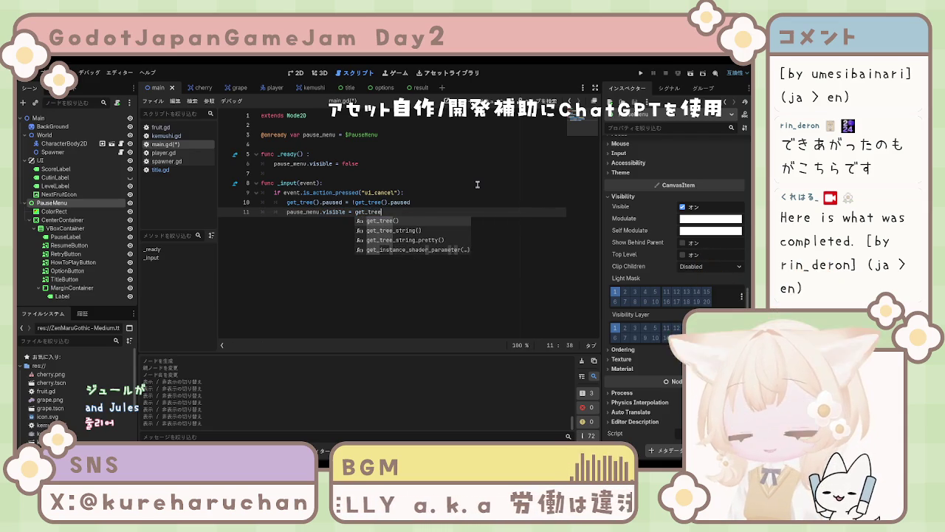
pyautogui.press('Return')
pyautogui.write('.')
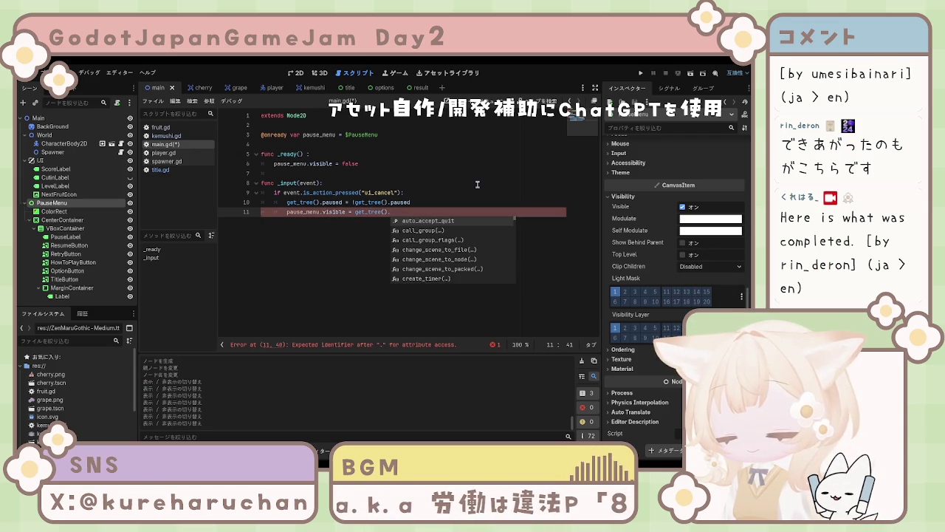
pyautogui.write('paused')
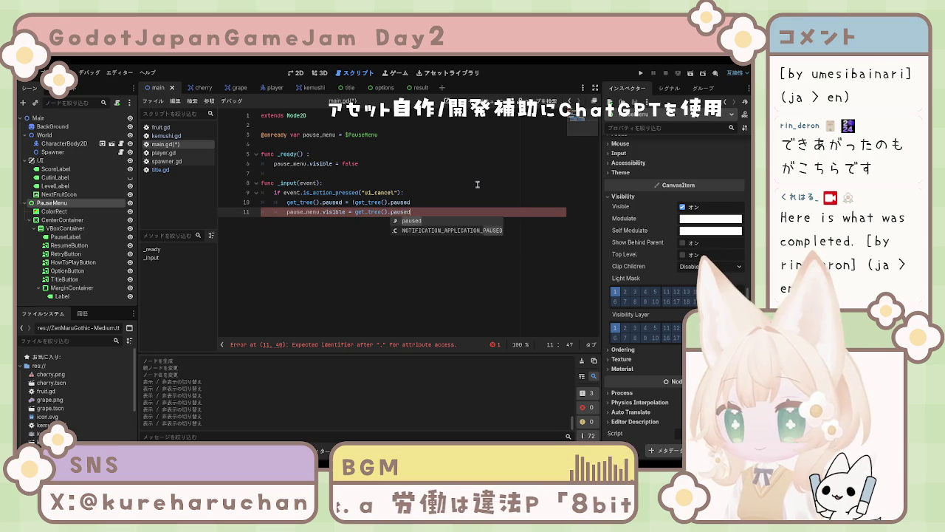
pyautogui.press('Escape')
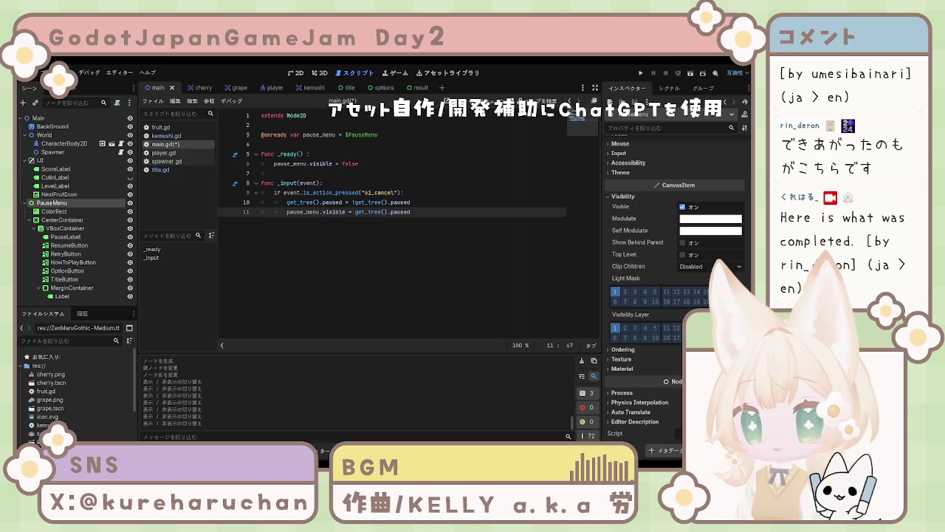
pyautogui.hotkey('ctrl', 's')
pyautogui.click(362, 229)
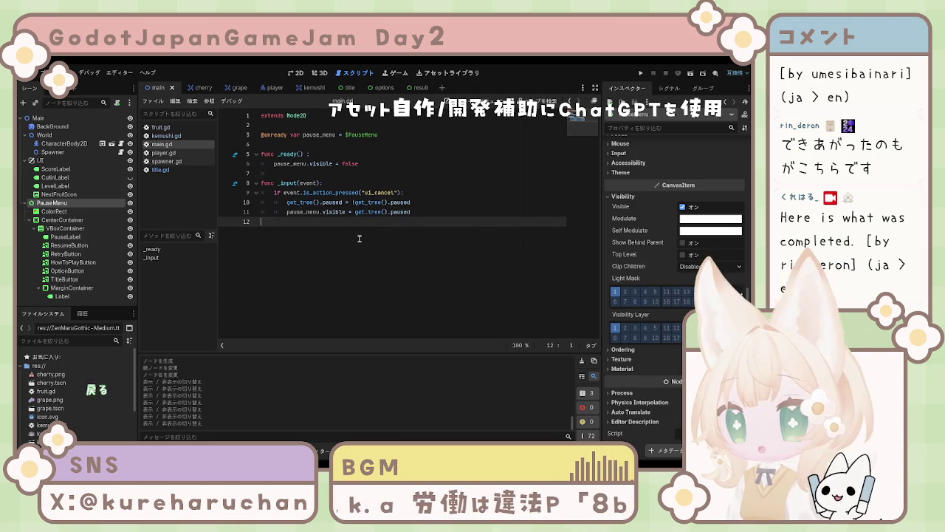
# Open a blank line above func _ready and type the comment ポーズ画面の表示/
pyautogui.press('Return')
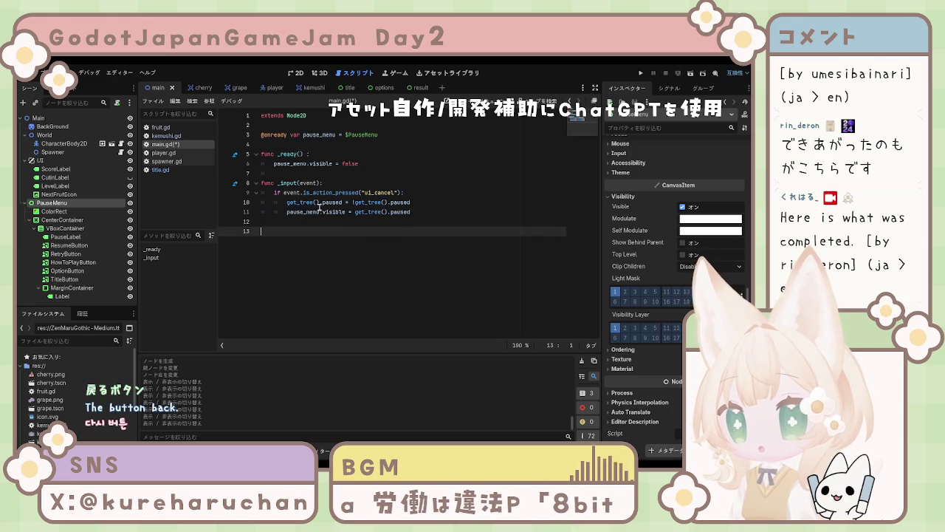
pyautogui.click(277, 146)
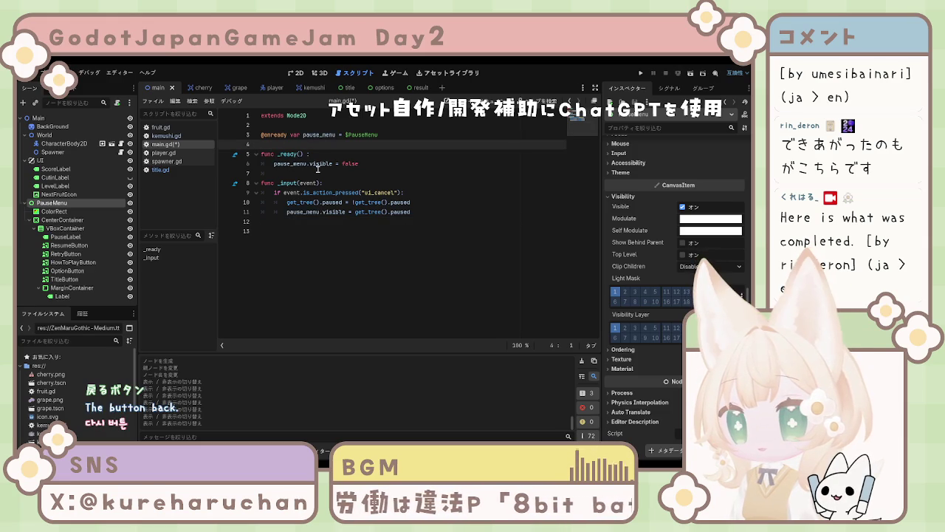
pyautogui.press('Return')
pyautogui.press('Return')
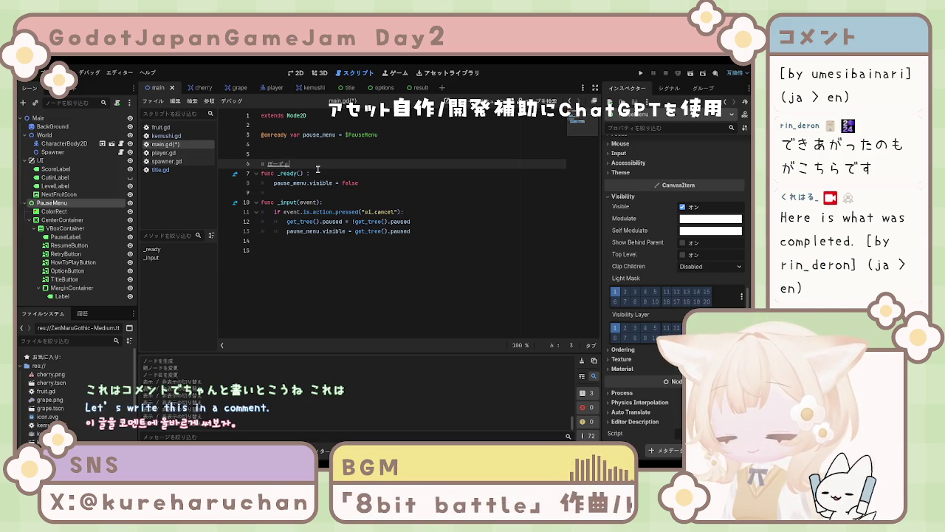
pyautogui.write('ポーズ画面の')
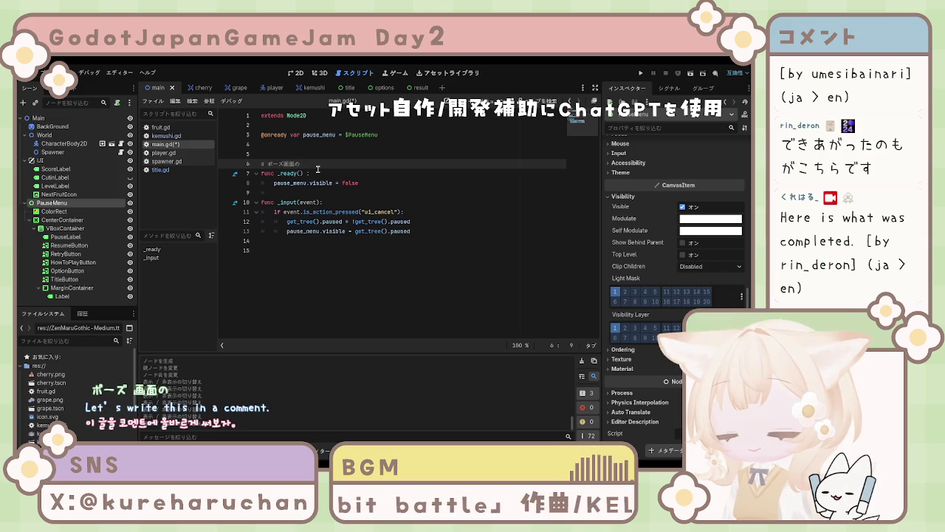
pyautogui.write('ひょ')
pyautogui.press('Return')
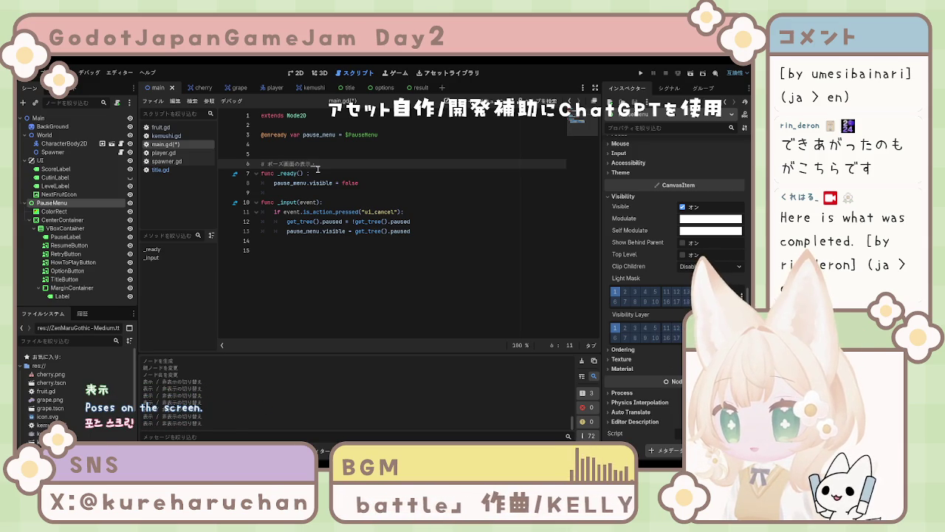
pyautogui.write('/ひょ')
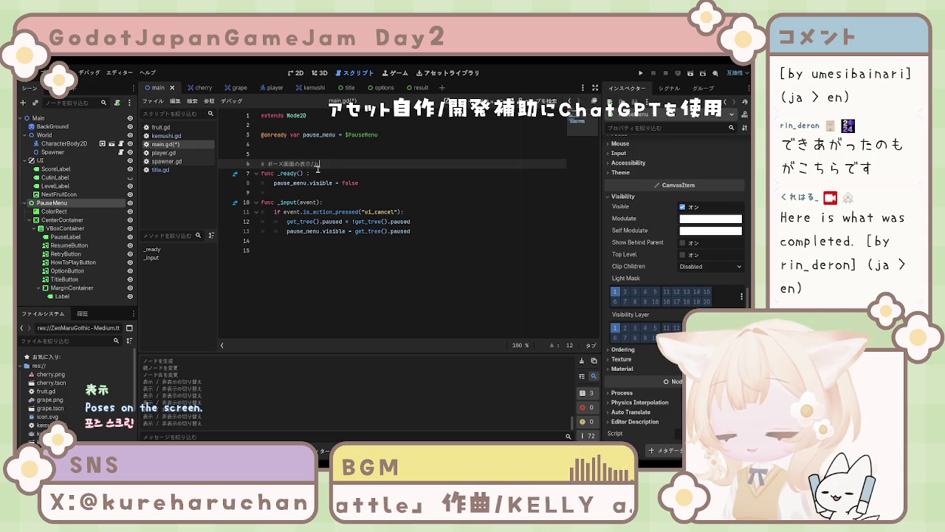
pyautogui.write('うじ')
# Finish the comment's 非表示 part, fixing the kana conversion mistakes
pyautogui.press('space')
pyautogui.press('Return')
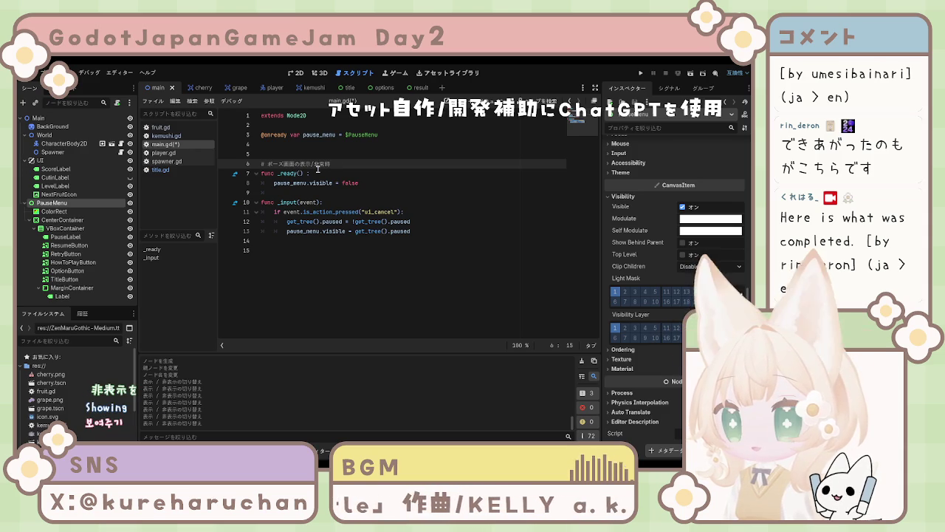
pyautogui.press('BackSpace')
pyautogui.press('BackSpace')
pyautogui.write('ひひょうじ')
pyautogui.press('space')
pyautogui.press('Escape')
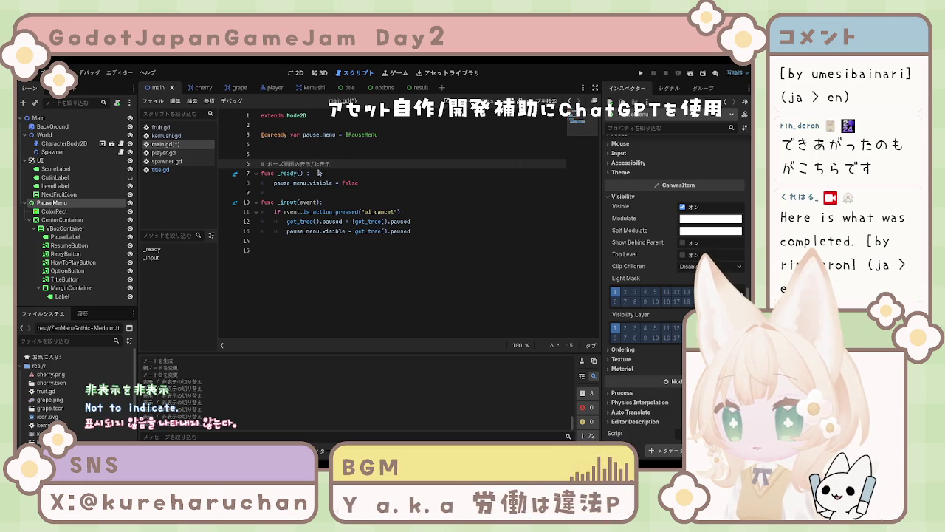
pyautogui.click(307, 268)
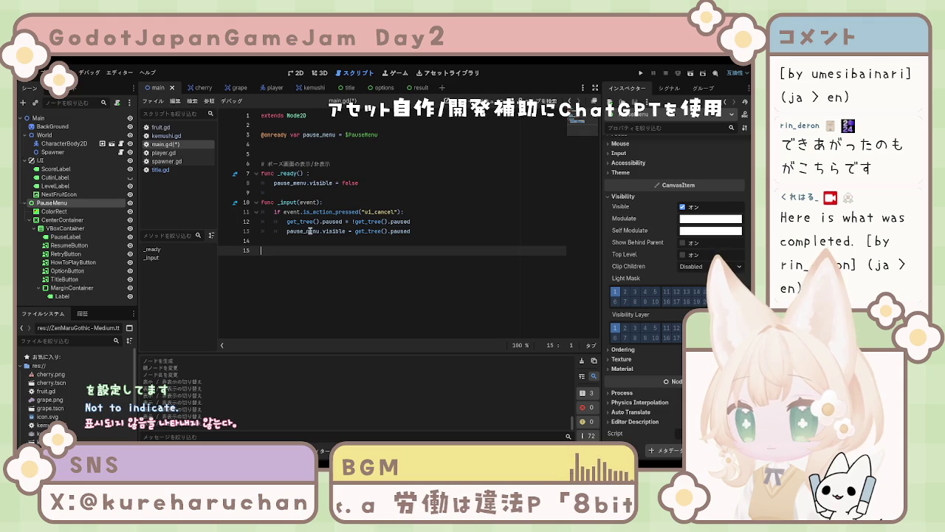
pyautogui.click(338, 164)
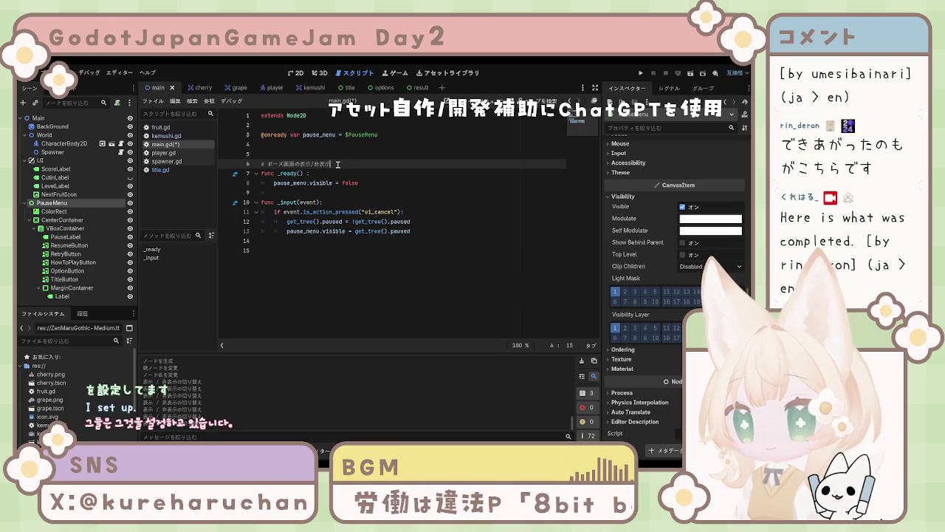
pyautogui.click(336, 257)
pyautogui.write('# ')
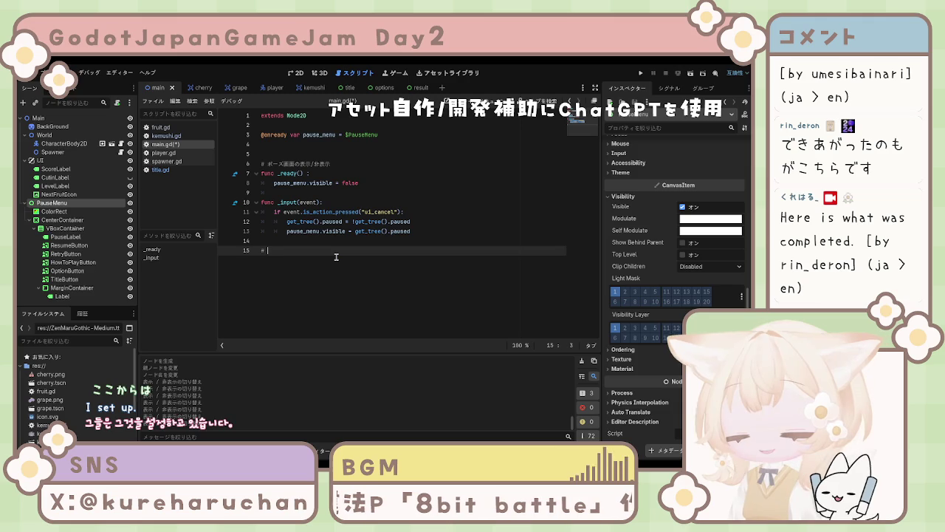
pyautogui.write('もどる操作')
pyautogui.write('んの')
pyautogui.press('space')
pyautogui.press('Return')
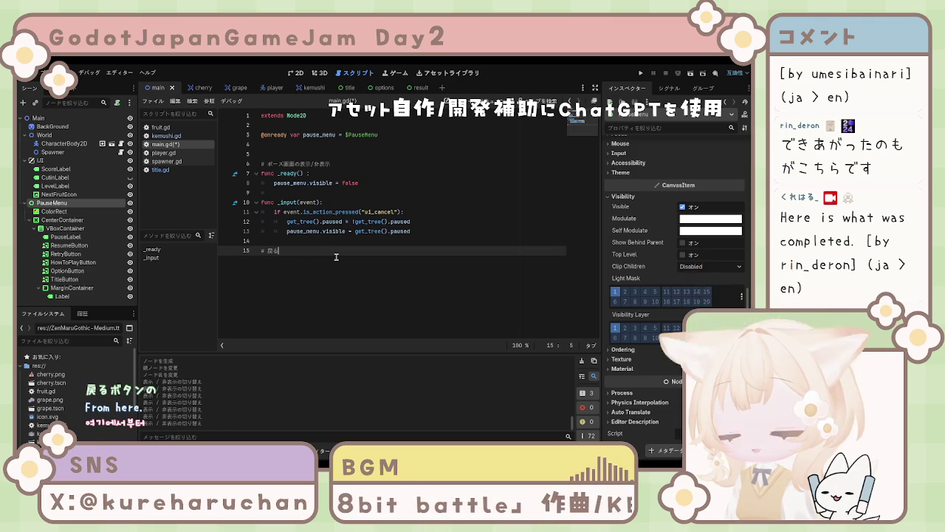
pyautogui.press('Return')
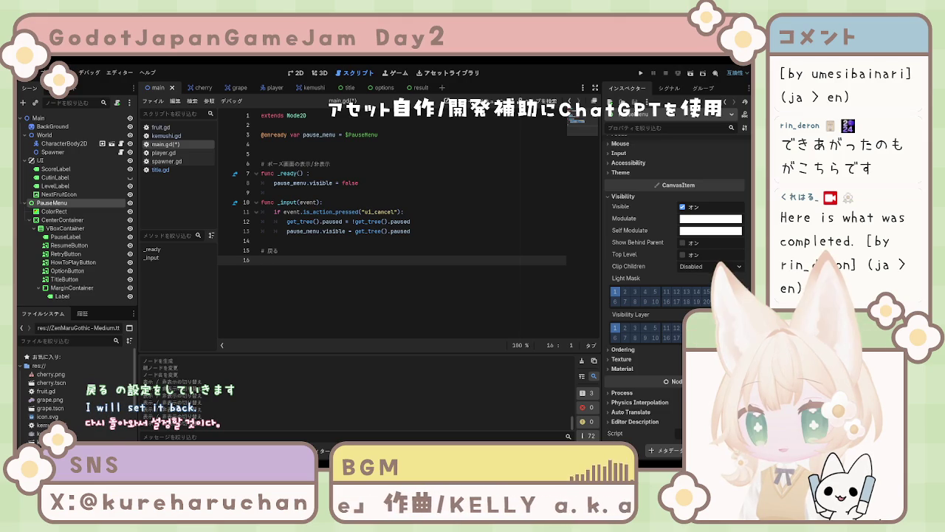
pyautogui.write('enextend')
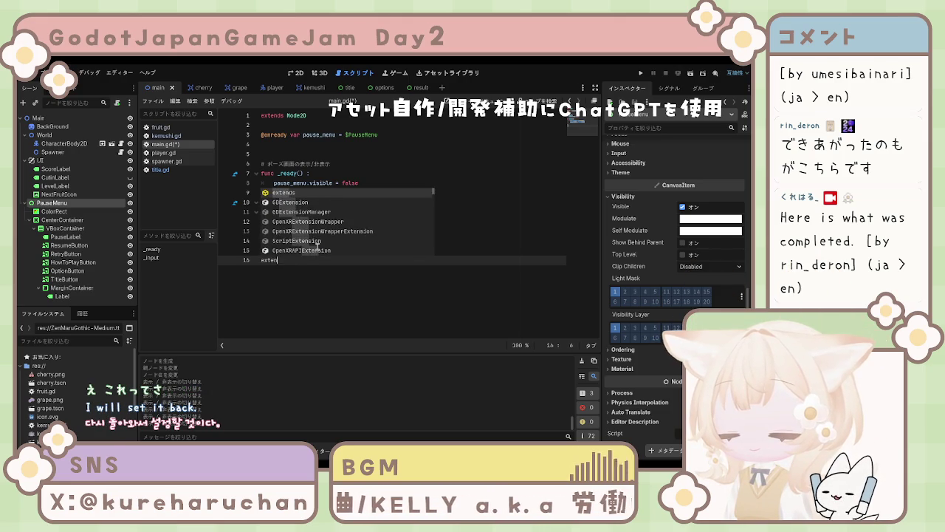
pyautogui.write('s ')
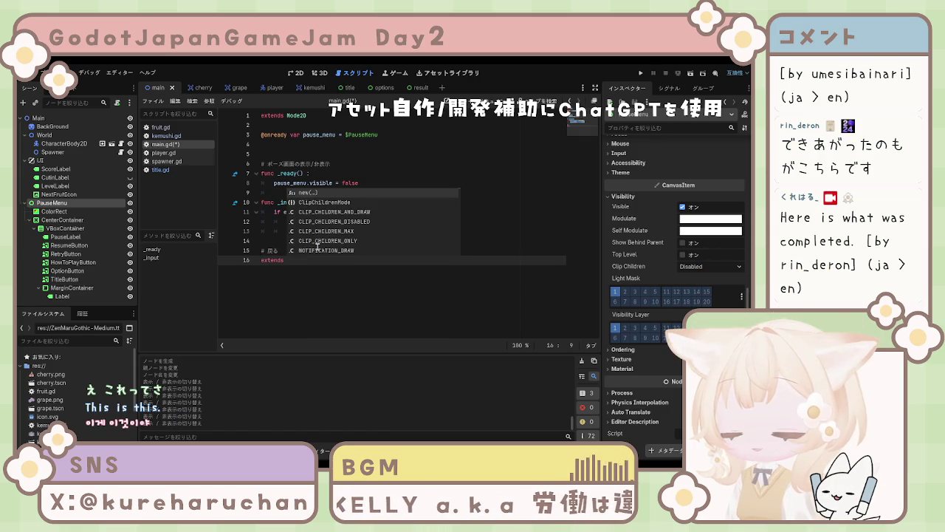
pyautogui.write('co')
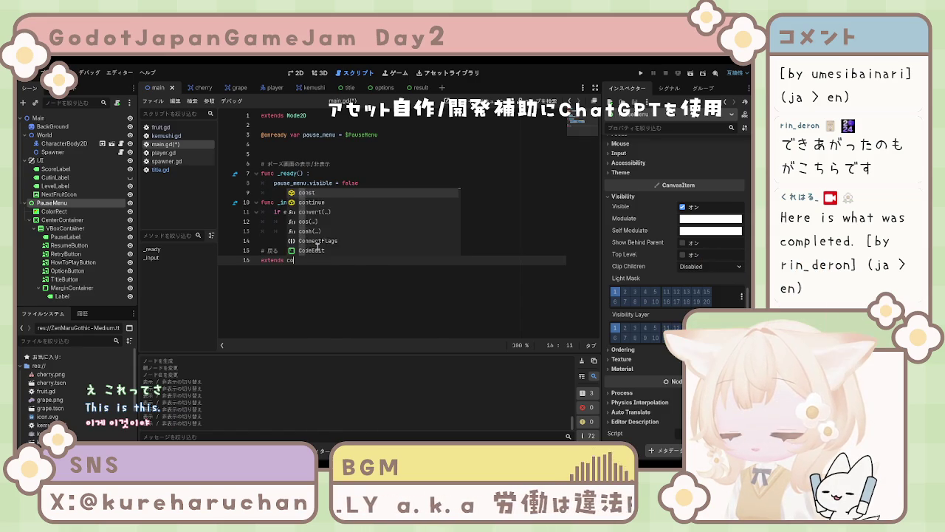
pyautogui.write('ntro')
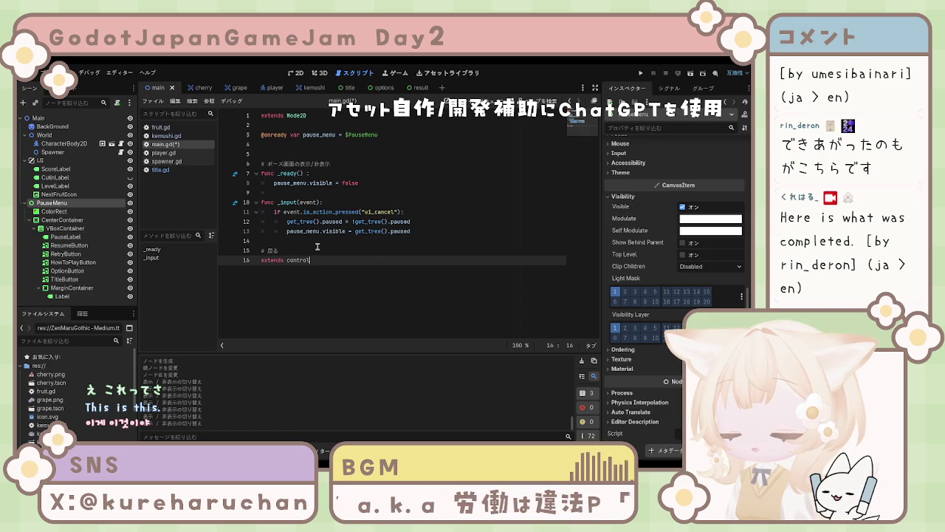
pyautogui.write('l')
pyautogui.press('Left')
pyautogui.press('Left')
pyautogui.press('Left')
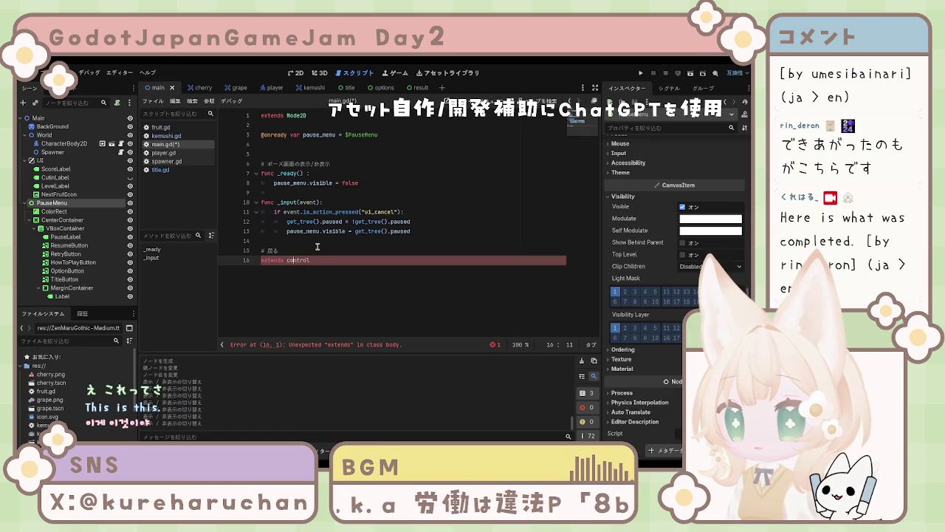
pyautogui.press('Left')
pyautogui.press('BackSpace')
pyautogui.write('C')
pyautogui.click(315, 286)
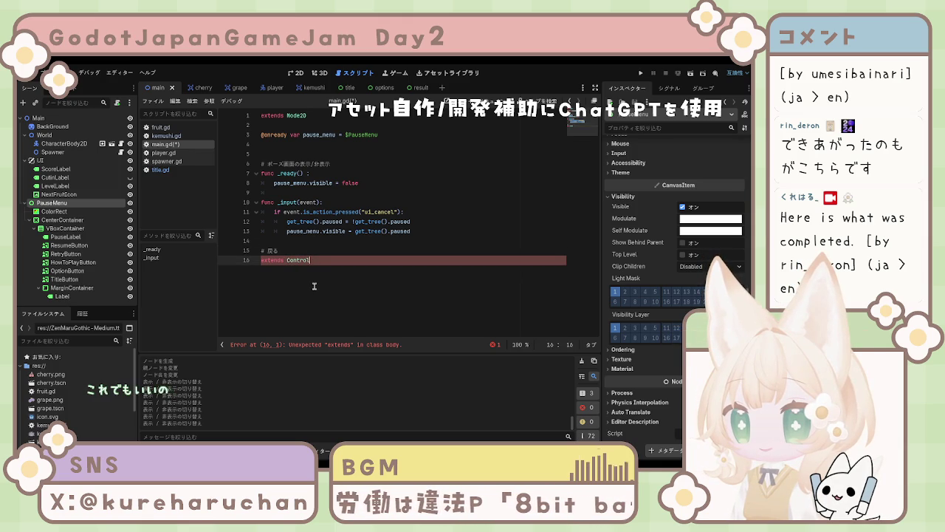
pyautogui.moveTo(316, 260); pyautogui.dragTo(261, 260)
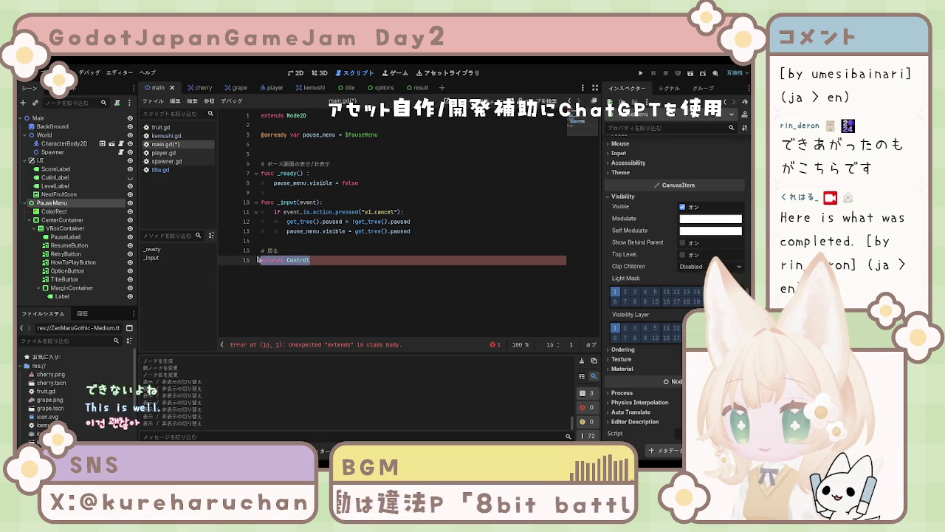
pyautogui.press('BackSpace')
pyautogui.press('BackSpace')
pyautogui.press('BackSpace')
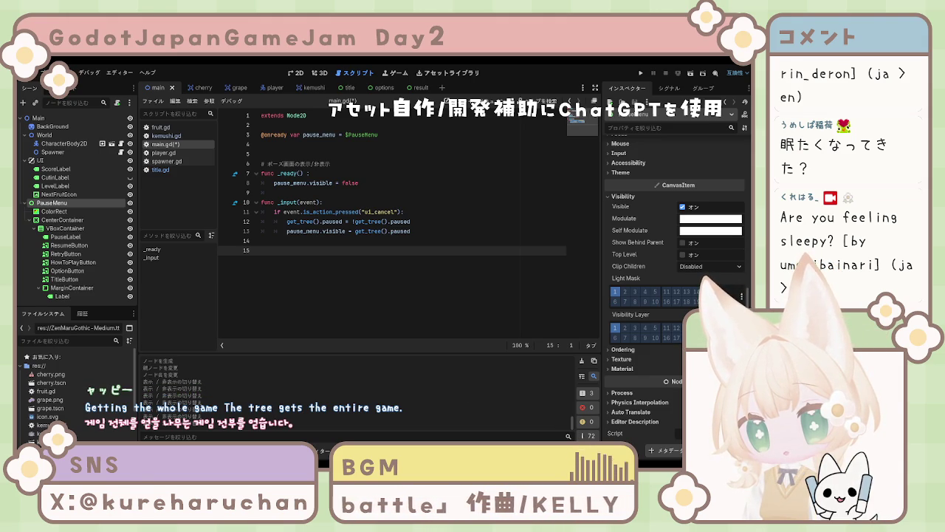
pyautogui.click(279, 242)
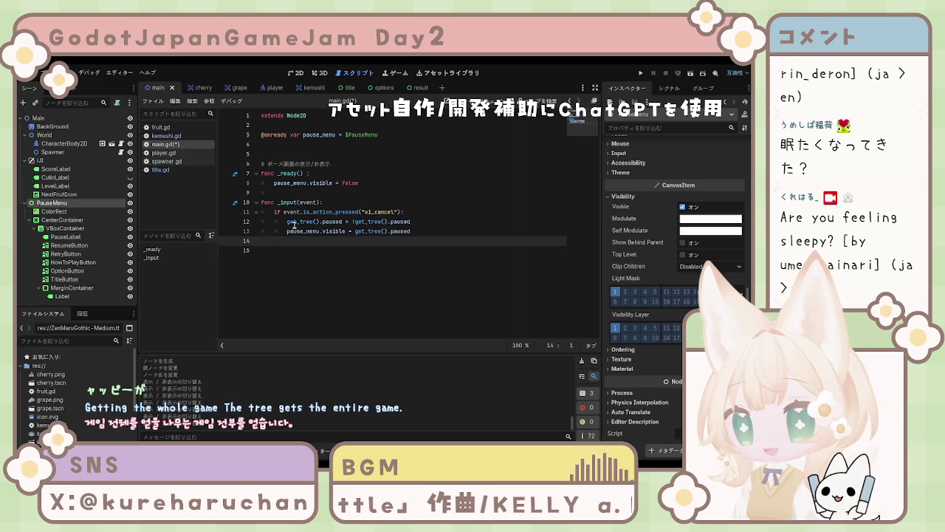
pyautogui.moveTo(287, 222); pyautogui.dragTo(341, 222)
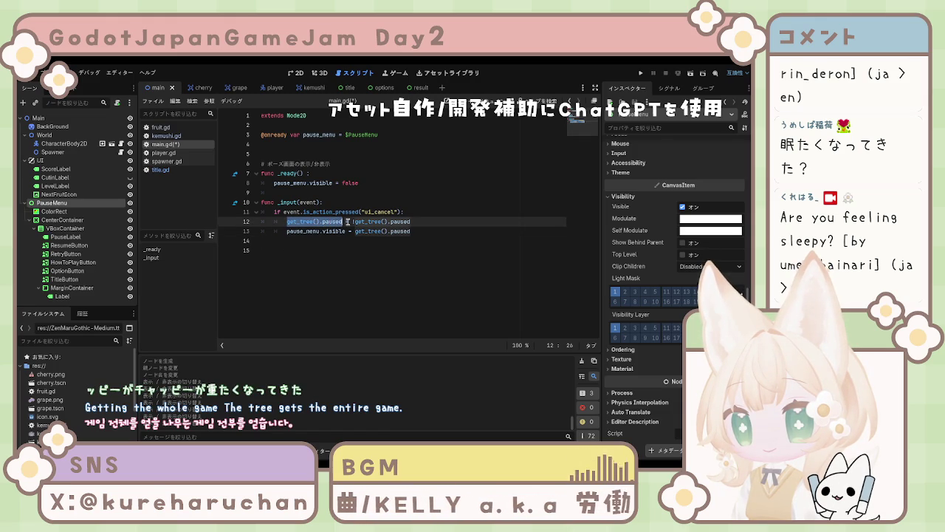
pyautogui.click(346, 221)
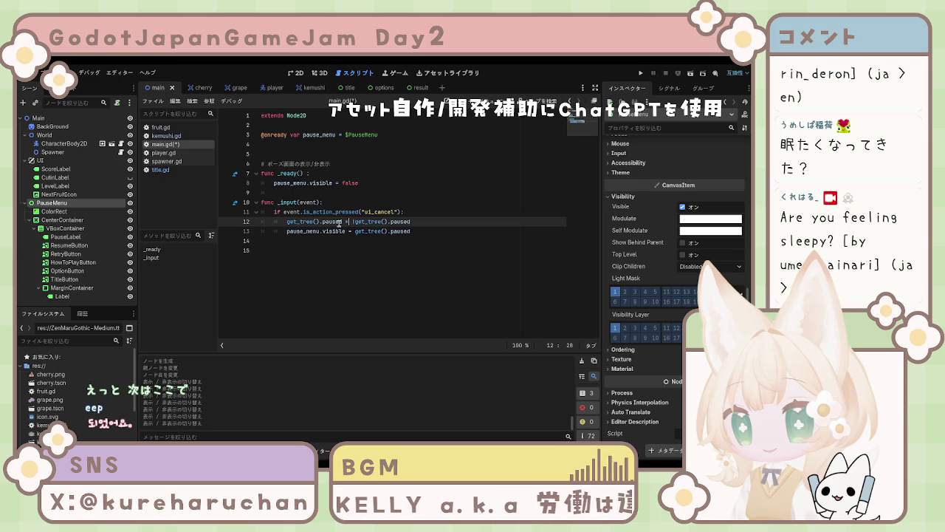
pyautogui.click(286, 231)
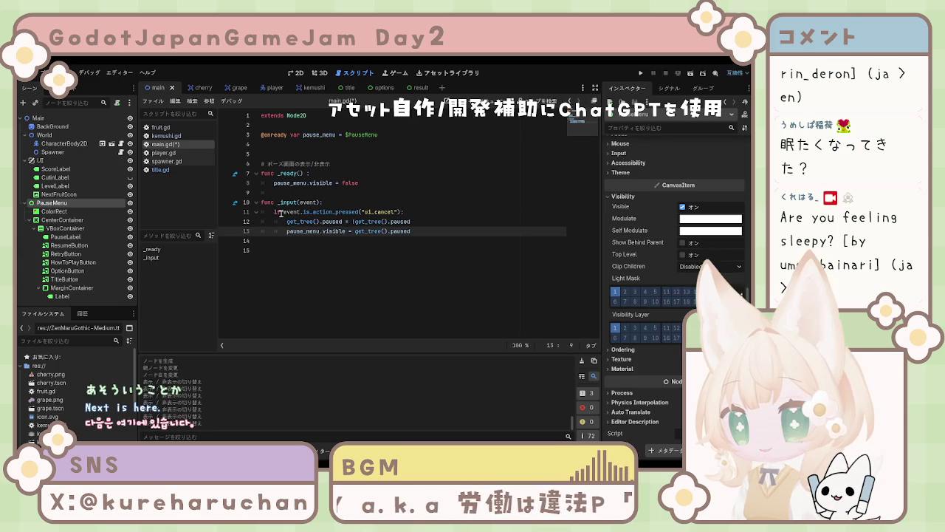
pyautogui.moveTo(275, 212); pyautogui.dragTo(399, 211)
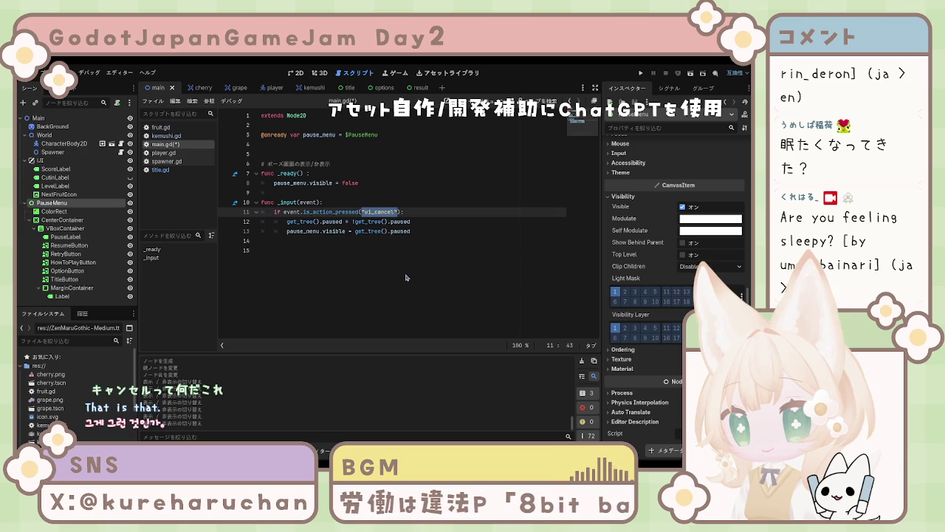
pyautogui.click(453, 267)
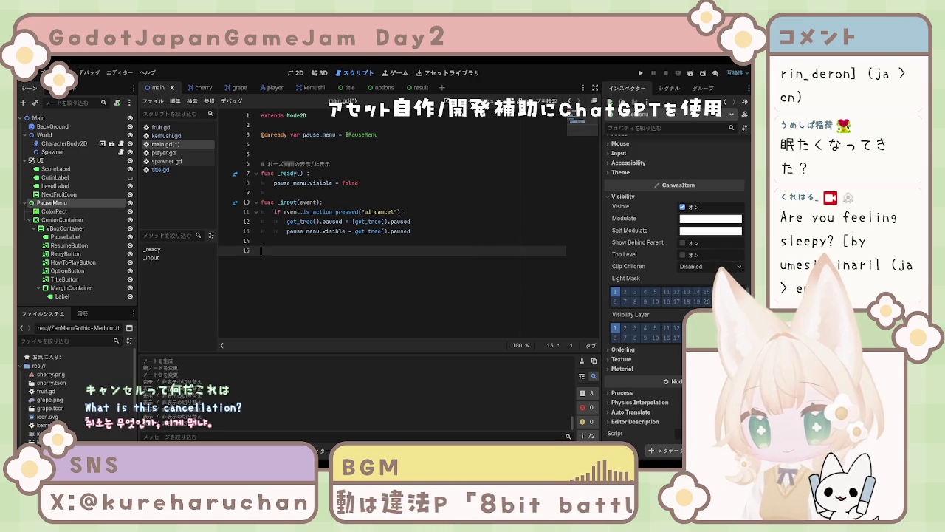
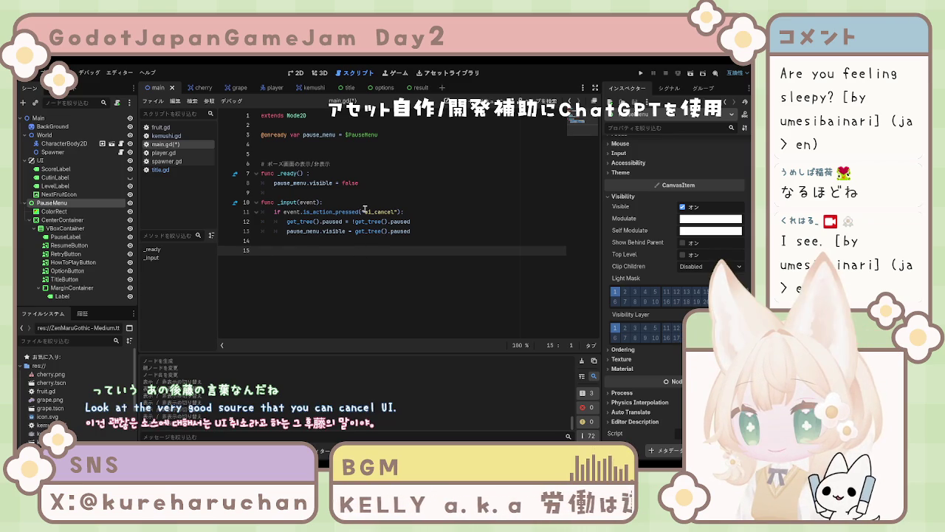
# Review the ui_cancel check and the get_tree().paused toggle on lines 11–13
pyautogui.moveTo(361, 212); pyautogui.dragTo(397, 212)
pyautogui.click(396, 212)
pyautogui.click(365, 212)
pyautogui.click(398, 212)
pyautogui.click(363, 212)
pyautogui.click(399, 212)
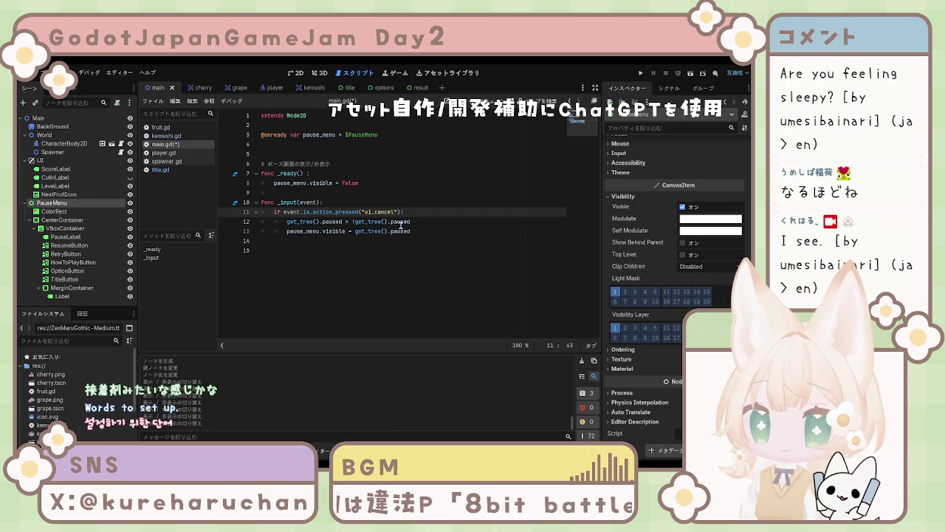
pyautogui.click(405, 238)
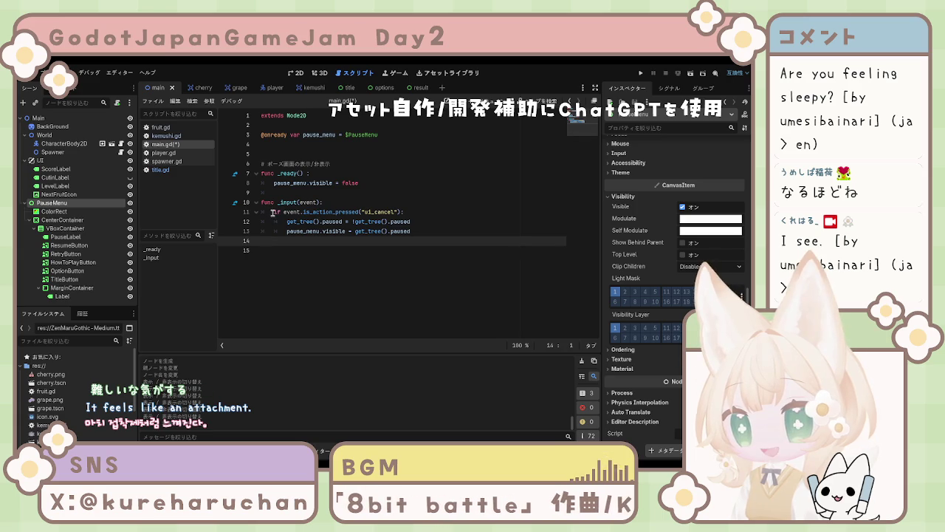
pyautogui.moveTo(275, 212); pyautogui.dragTo(406, 212)
pyautogui.click(407, 212)
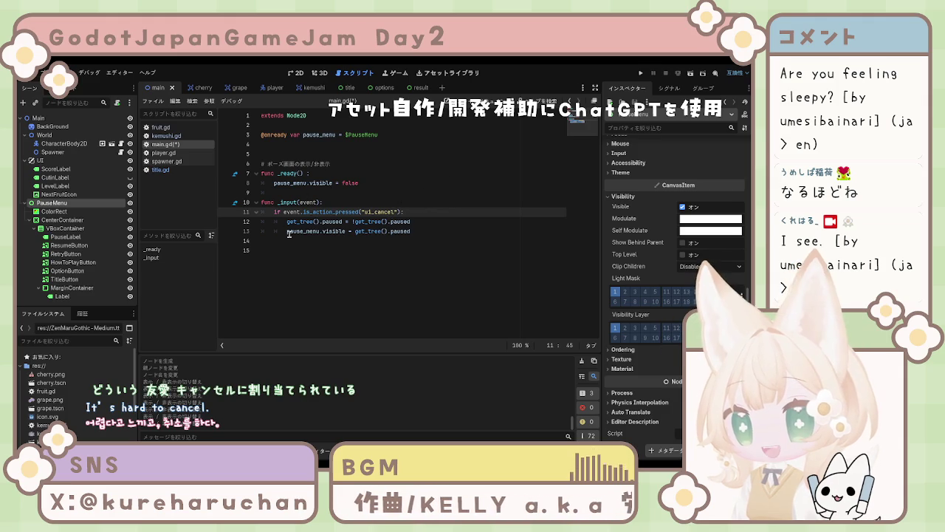
pyautogui.moveTo(287, 222); pyautogui.dragTo(433, 220)
pyautogui.moveTo(288, 221); pyautogui.dragTo(342, 218)
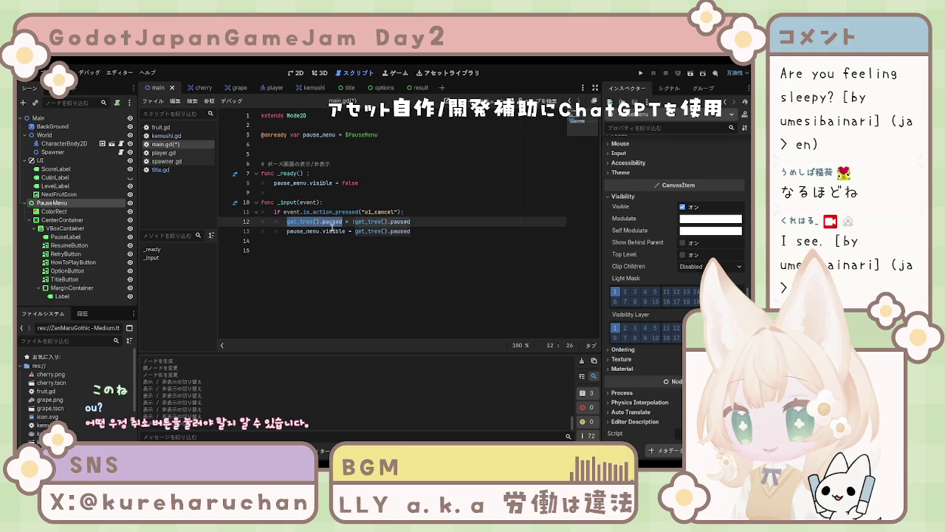
pyautogui.click(352, 221)
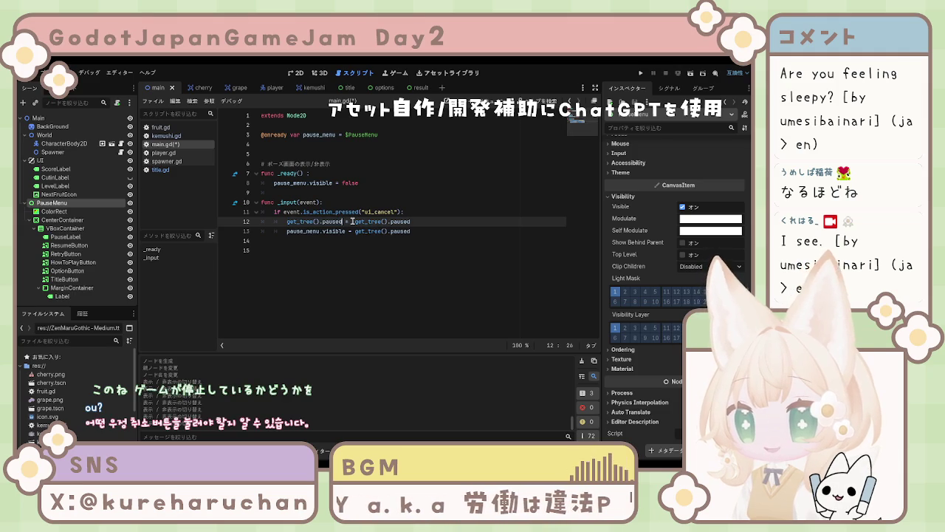
pyautogui.write('!')
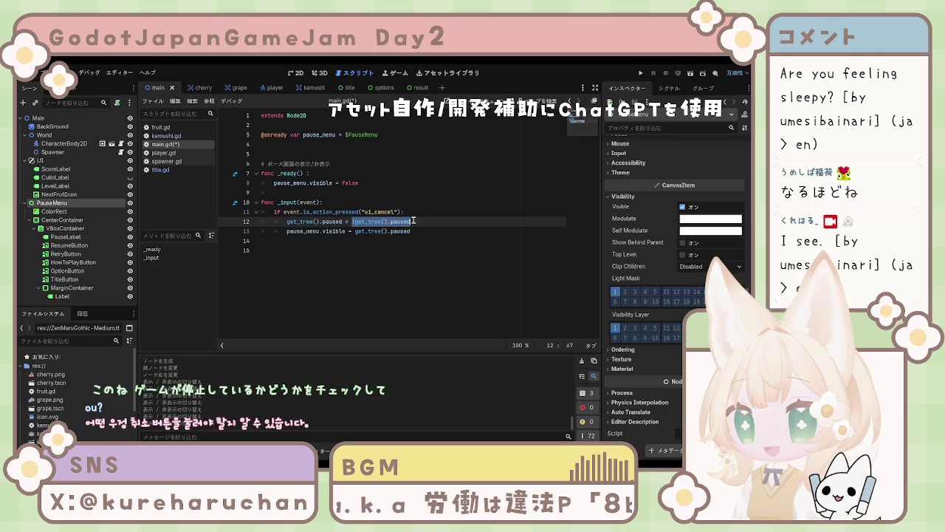
pyautogui.press('End')
pyautogui.moveTo(288, 230); pyautogui.dragTo(346, 231)
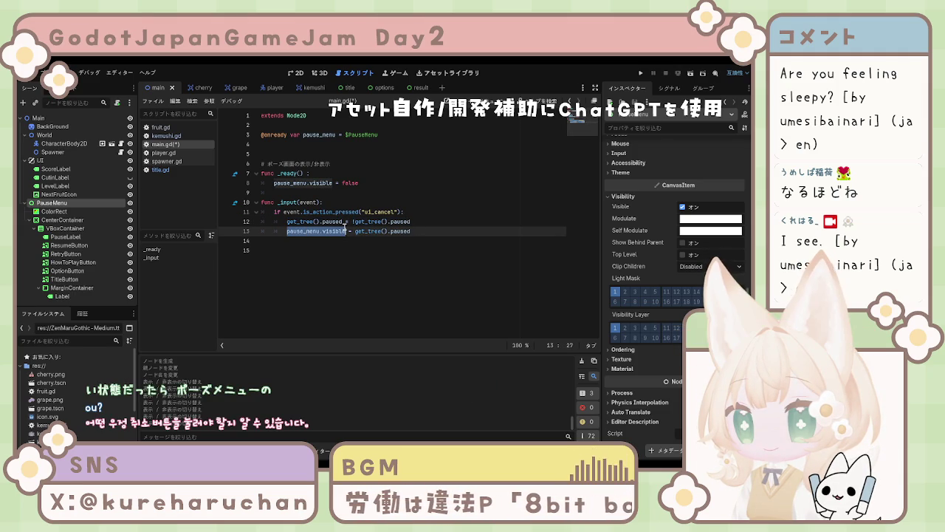
pyautogui.click(353, 231)
pyautogui.press('End')
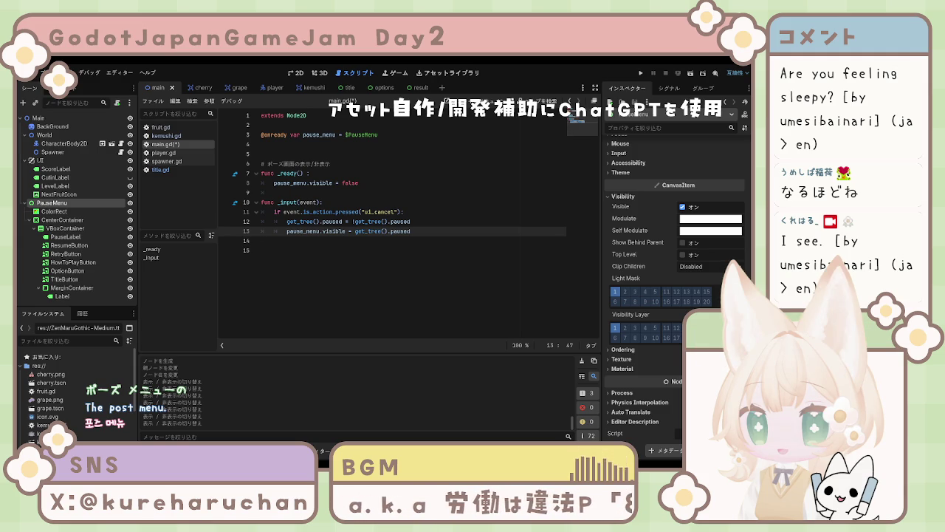
# Re-examine the negated pause toggle and the pause_menu.visible statement in the input handler
pyautogui.moveTo(287, 221); pyautogui.dragTo(414, 221)
pyautogui.moveTo(286, 222); pyautogui.dragTo(342, 222)
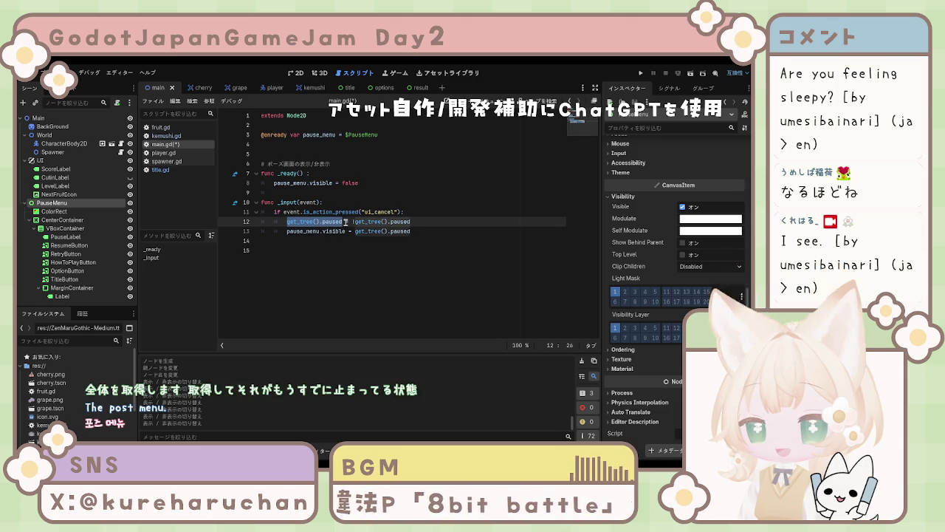
pyautogui.click(353, 221)
pyautogui.moveTo(363, 221); pyautogui.dragTo(354, 221)
pyautogui.click(430, 221)
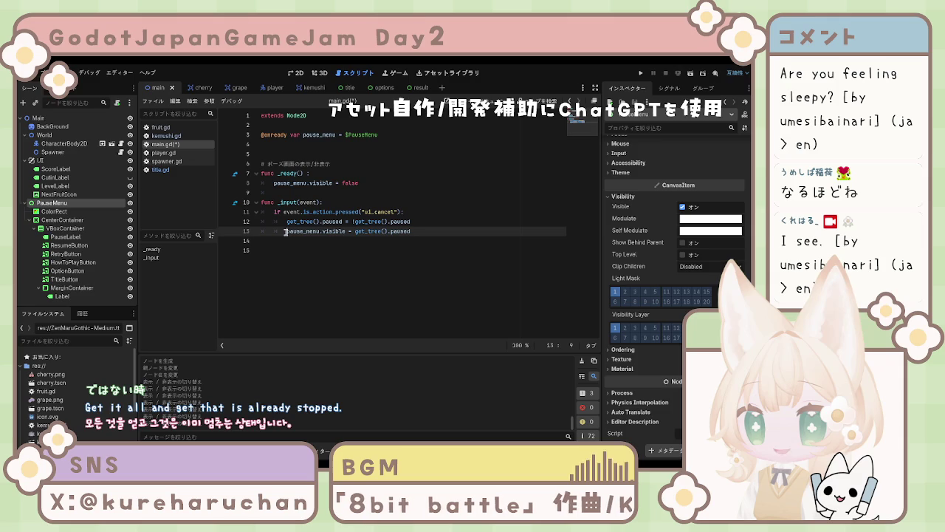
pyautogui.moveTo(285, 231); pyautogui.dragTo(411, 231)
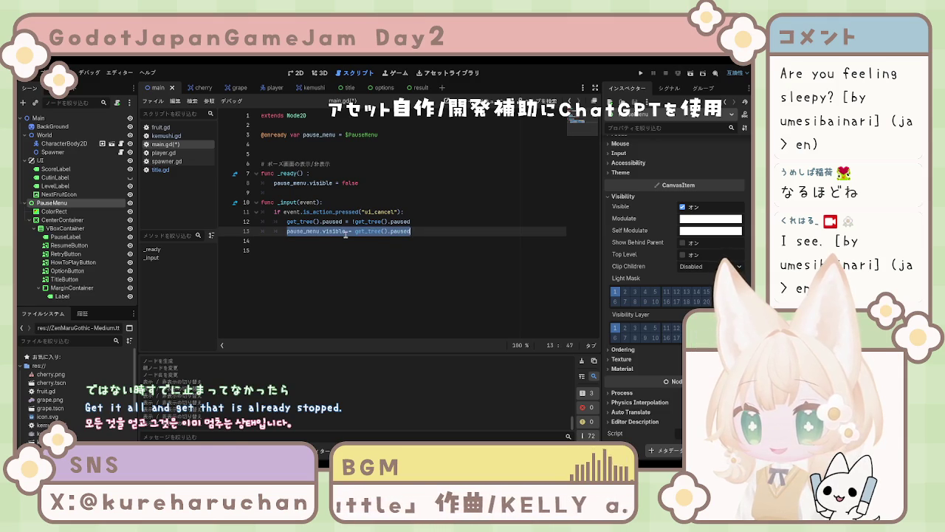
pyautogui.click(346, 235)
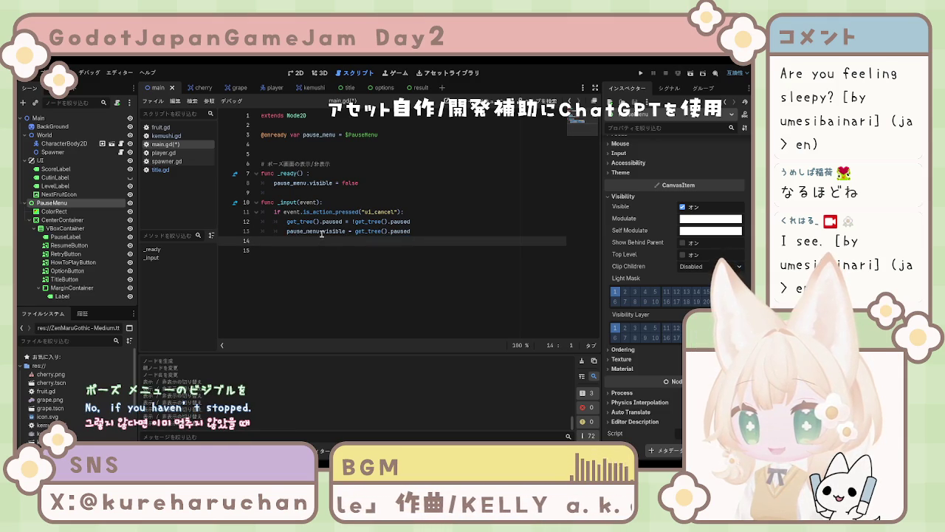
pyautogui.moveTo(322, 232); pyautogui.dragTo(356, 232)
pyautogui.click(349, 231)
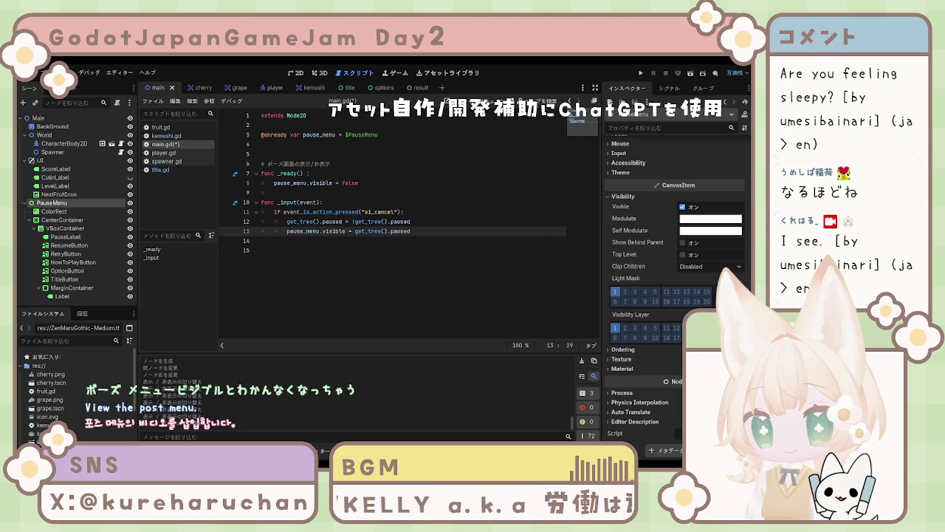
pyautogui.moveTo(286, 231); pyautogui.dragTo(446, 234)
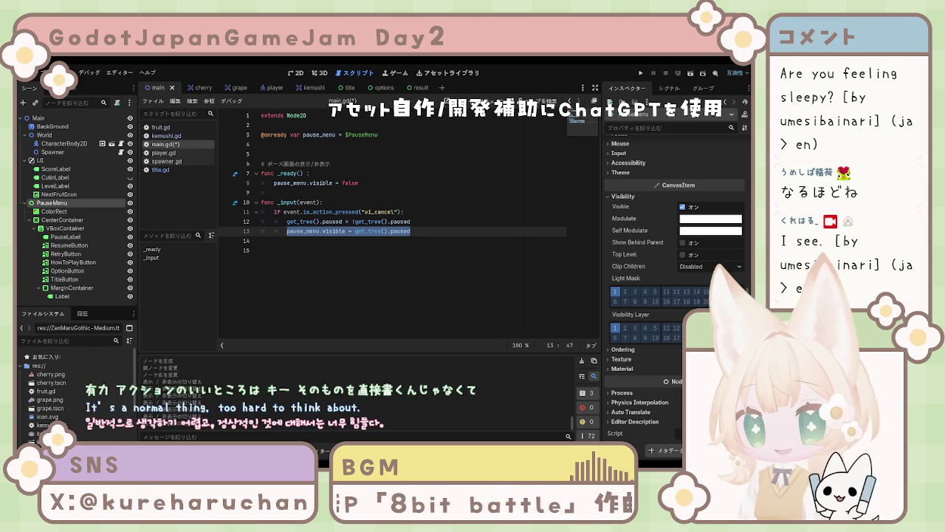
pyautogui.click(296, 249)
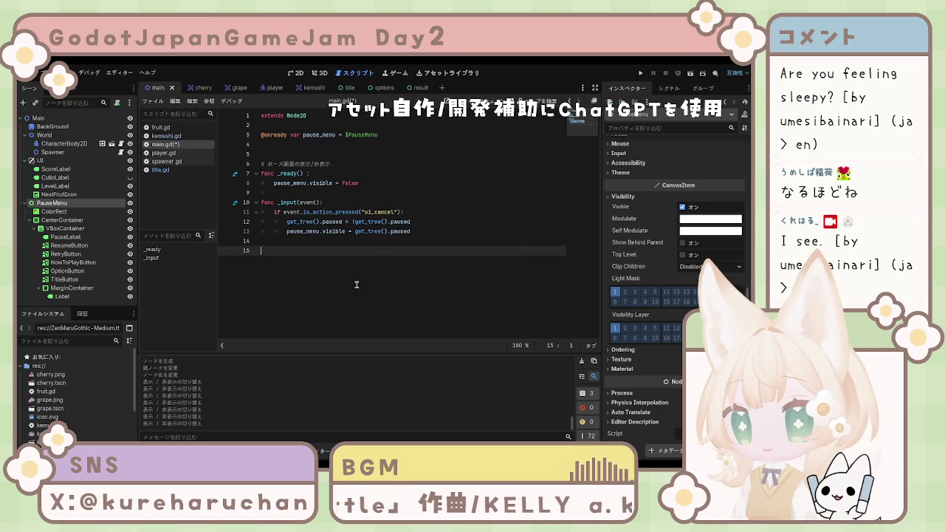
pyautogui.click(299, 233)
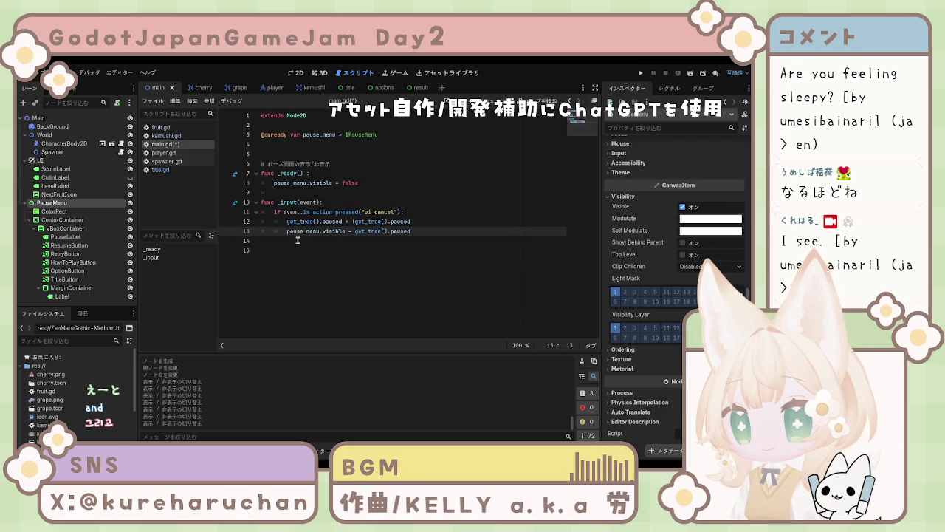
pyautogui.click(299, 241)
pyautogui.moveTo(264, 213); pyautogui.dragTo(412, 231)
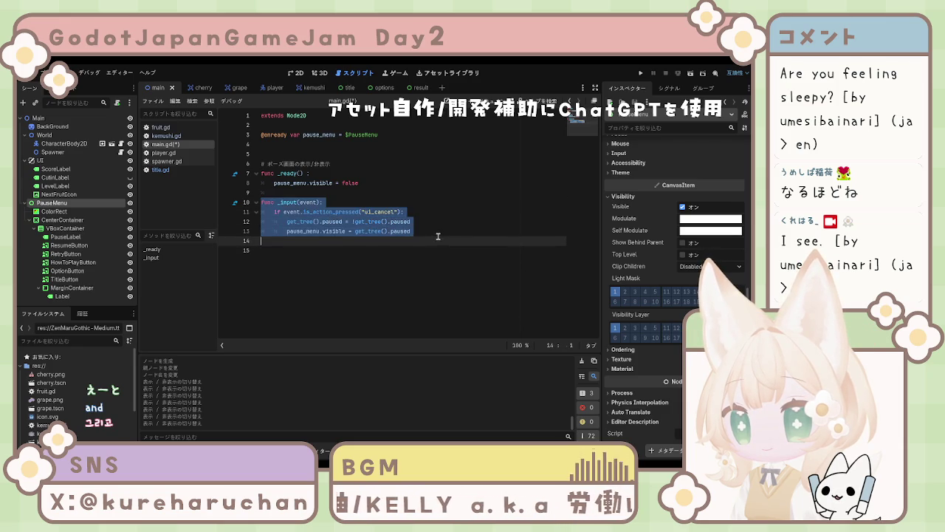
pyautogui.click(398, 241)
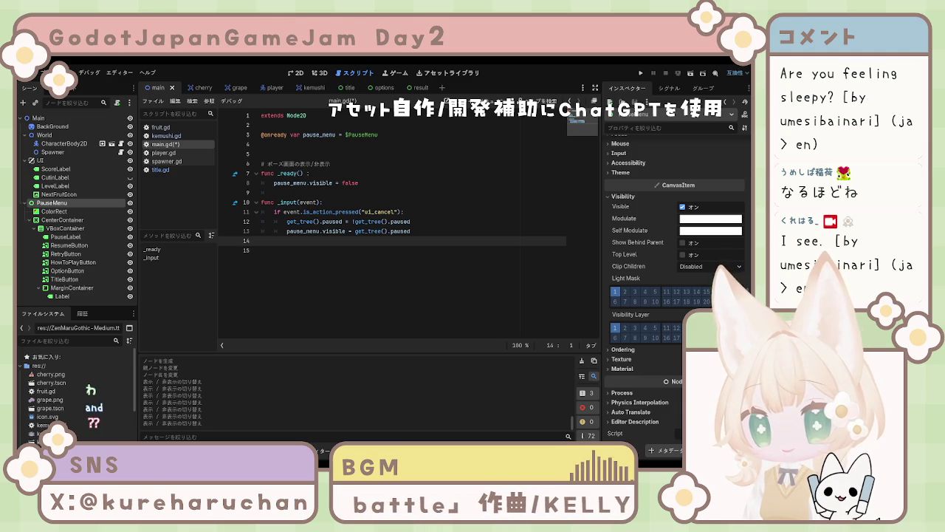
# Write a '# 戻る' comment on line 15 followed by func _on_resume_button_pressed():
pyautogui.press('Down')
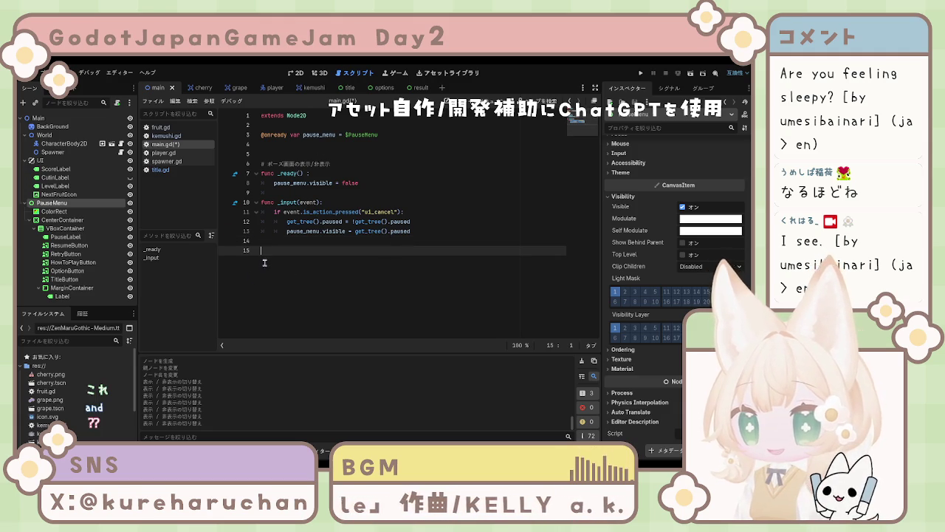
pyautogui.write('#')
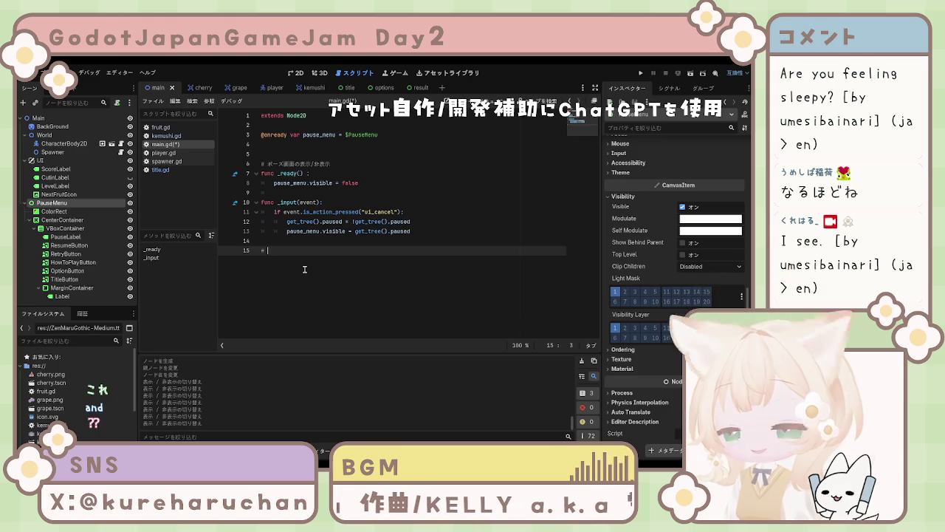
pyautogui.write(' ち戻る')
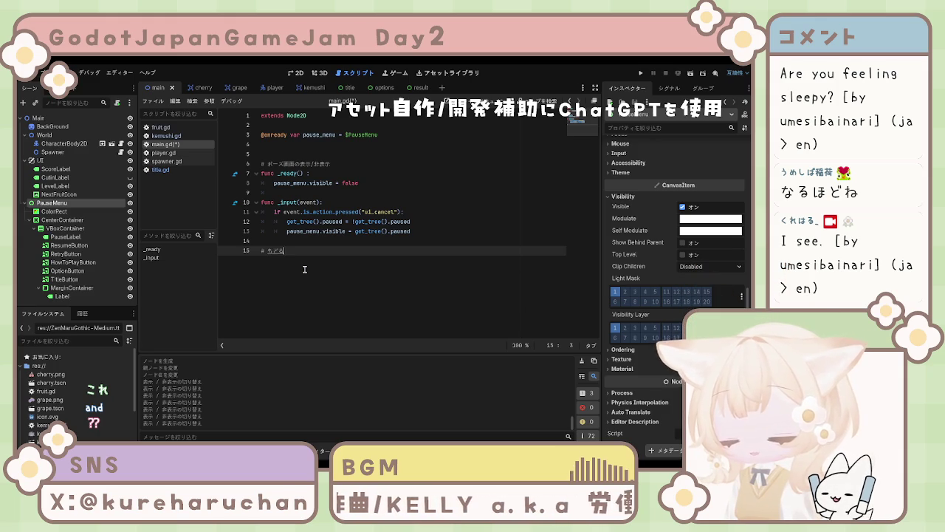
pyautogui.press('Return')
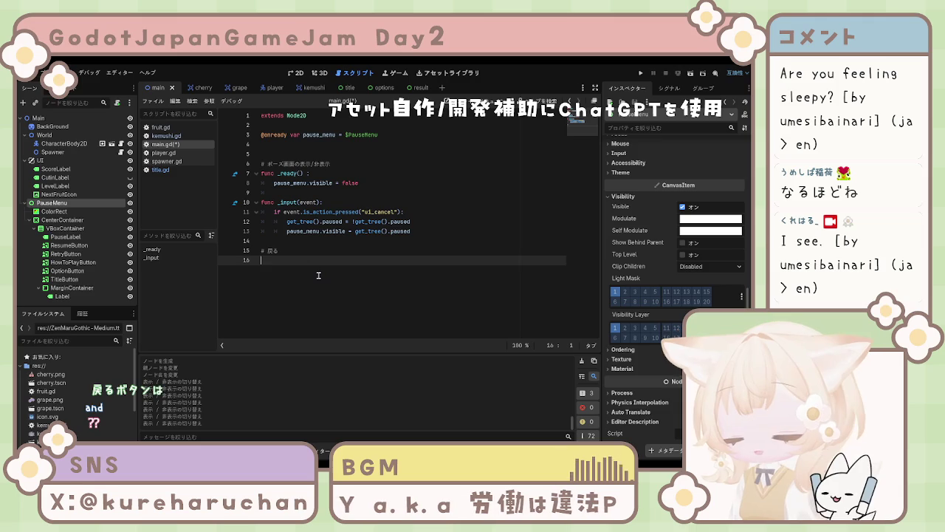
pyautogui.write('func')
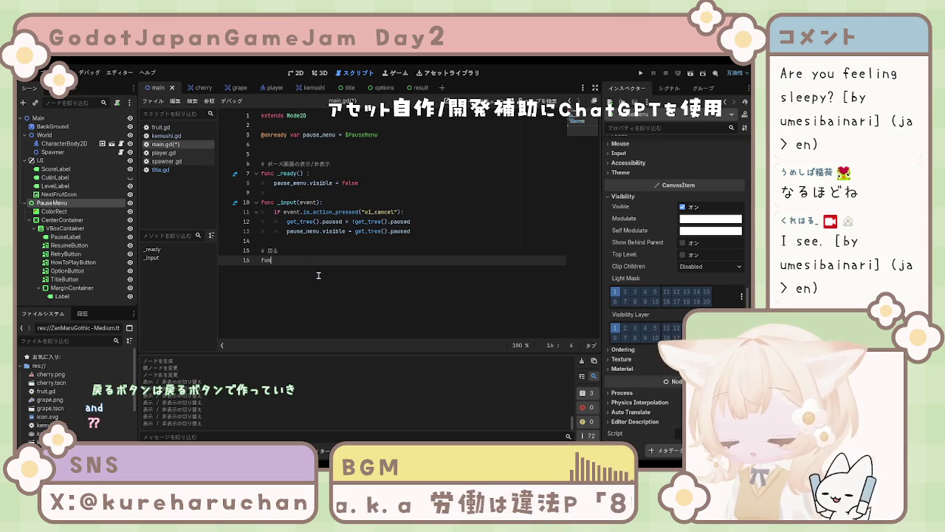
pyautogui.write(' _')
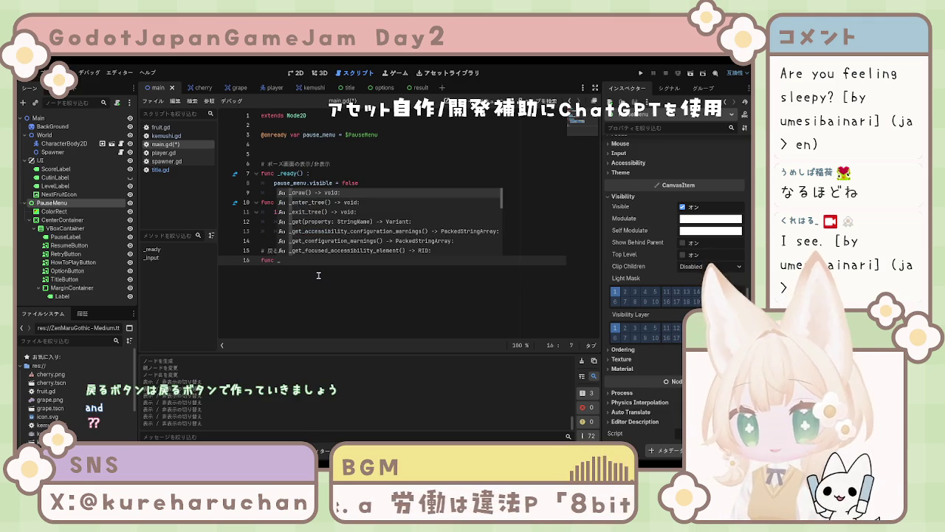
pyautogui.write('on')
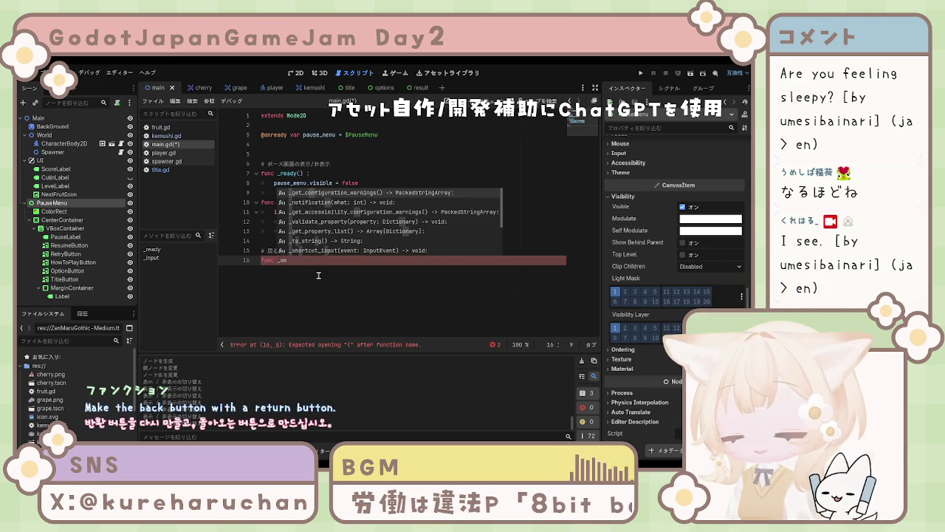
pyautogui.write('_resume_')
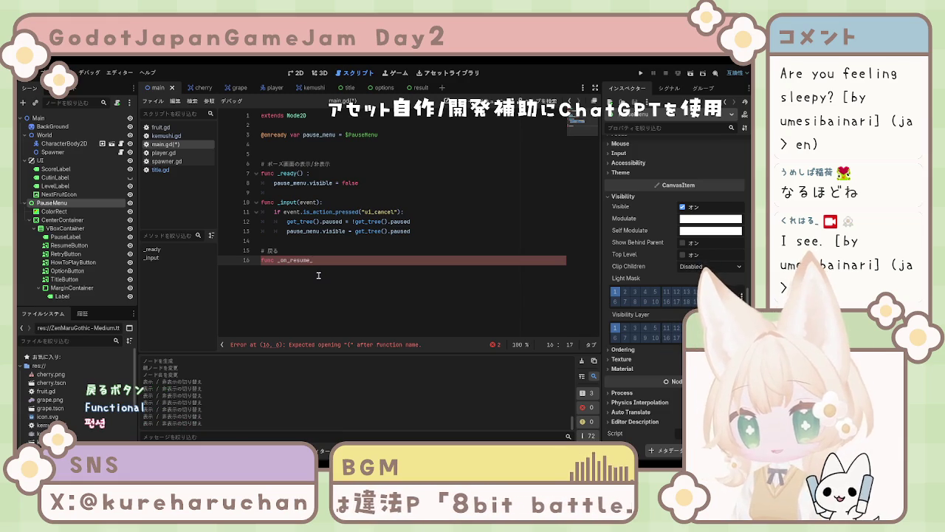
pyautogui.write('button')
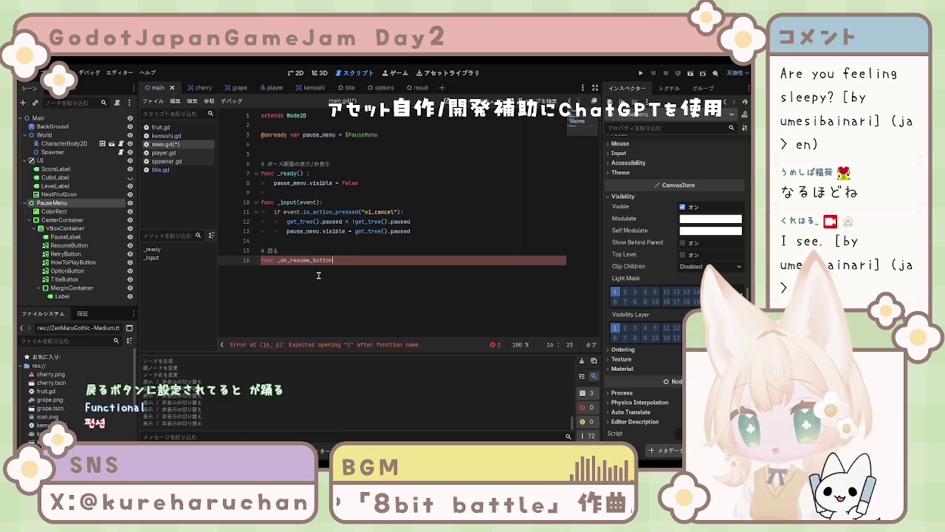
pyautogui.write('_press')
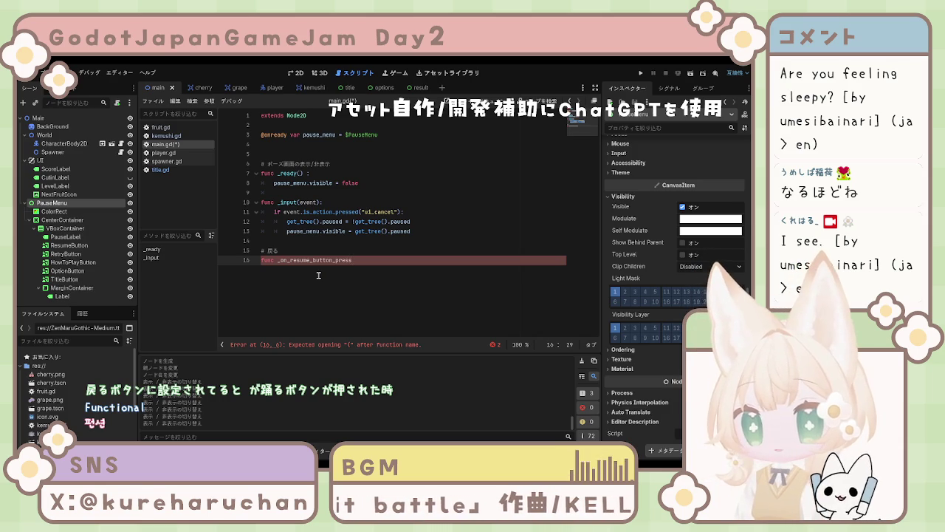
pyautogui.write('ed')
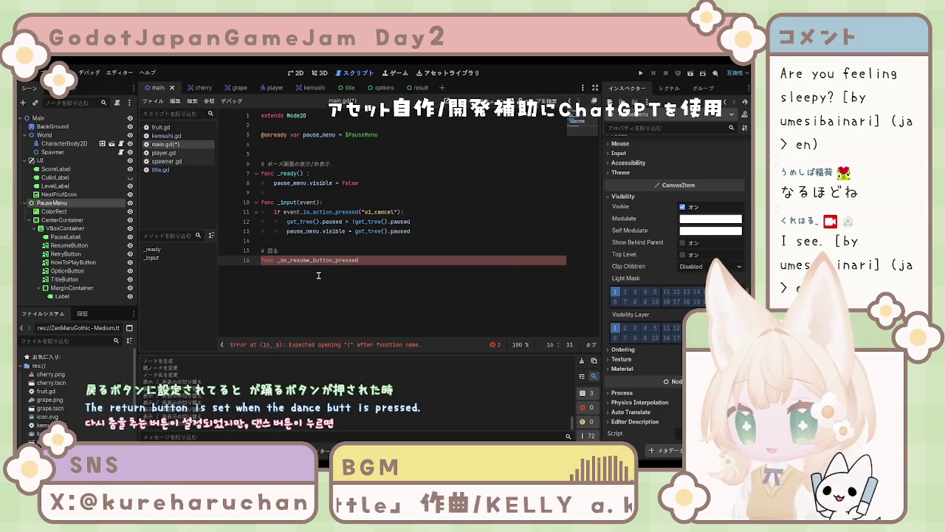
pyautogui.write('():')
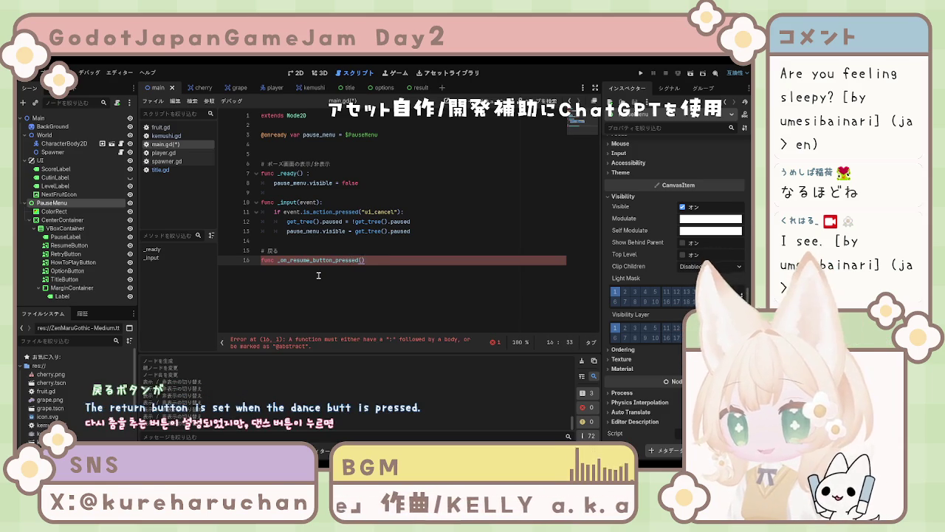
pyautogui.press('Return')
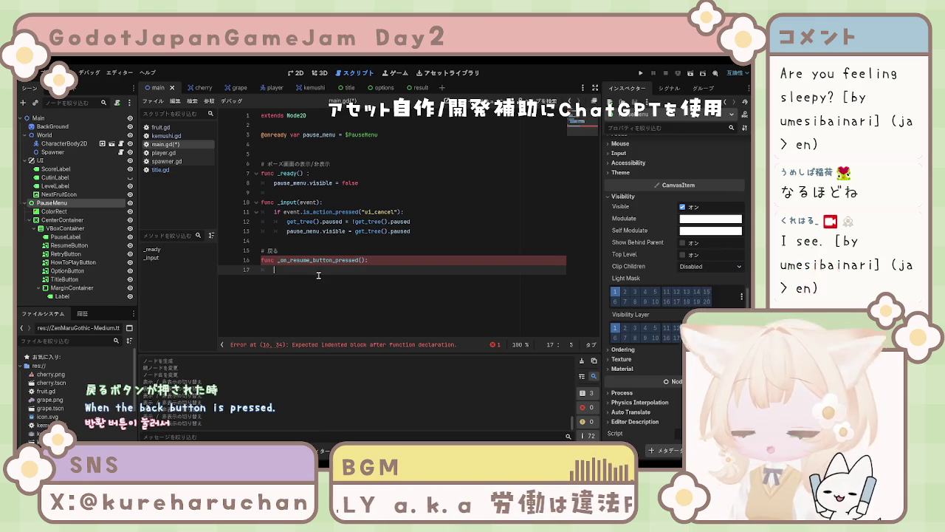
# Fill the resume handler with get_tree().paused = false and visible = false
pyautogui.write('get')
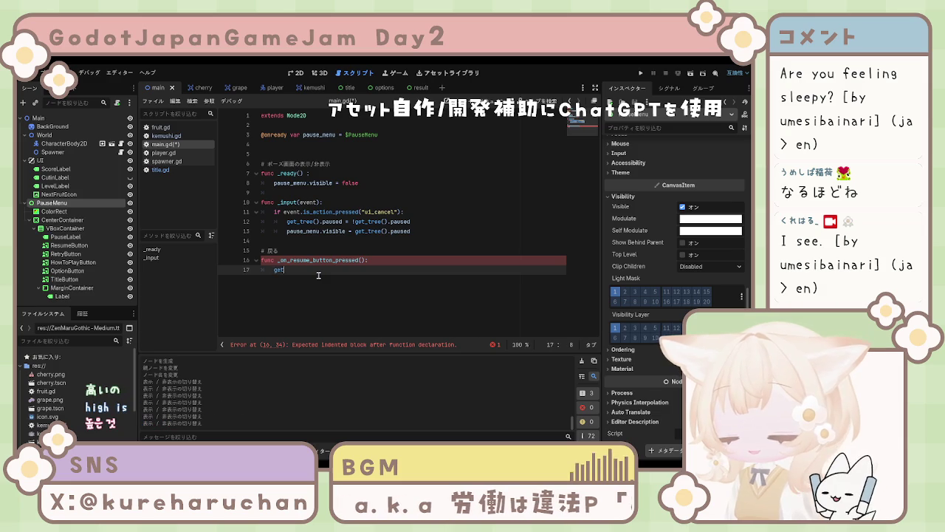
pyautogui.write('_tr')
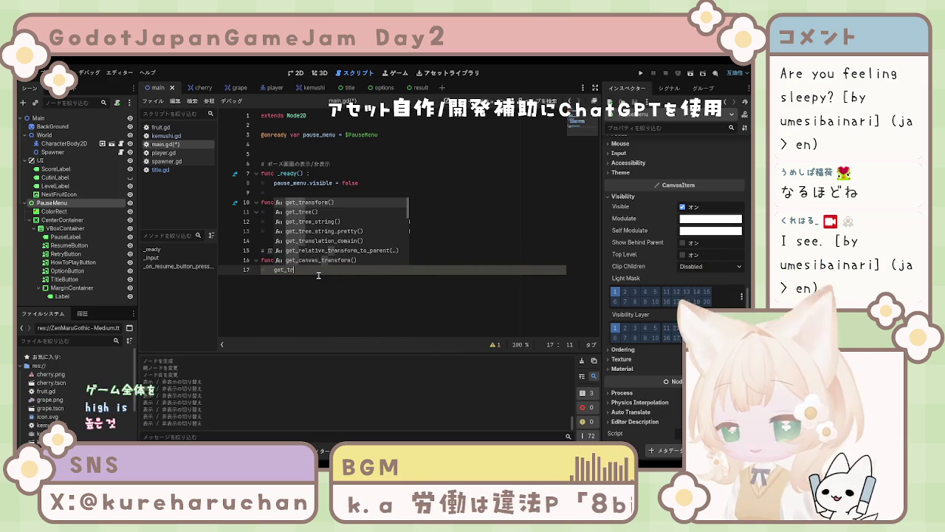
pyautogui.write('ee')
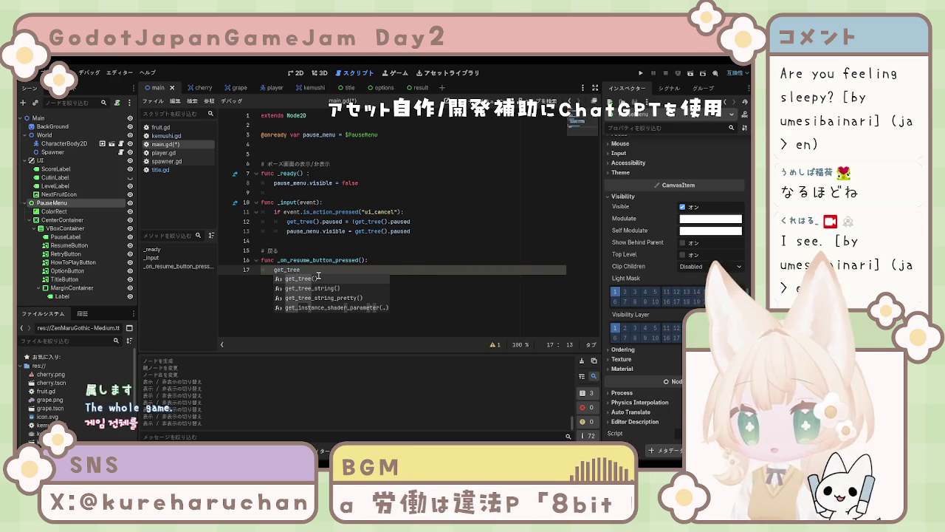
pyautogui.press('Return')
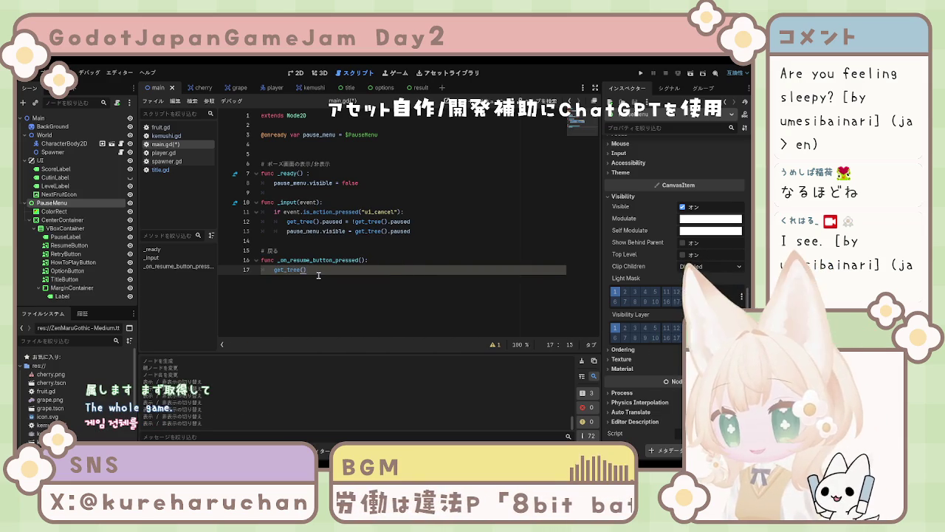
pyautogui.write('.paus')
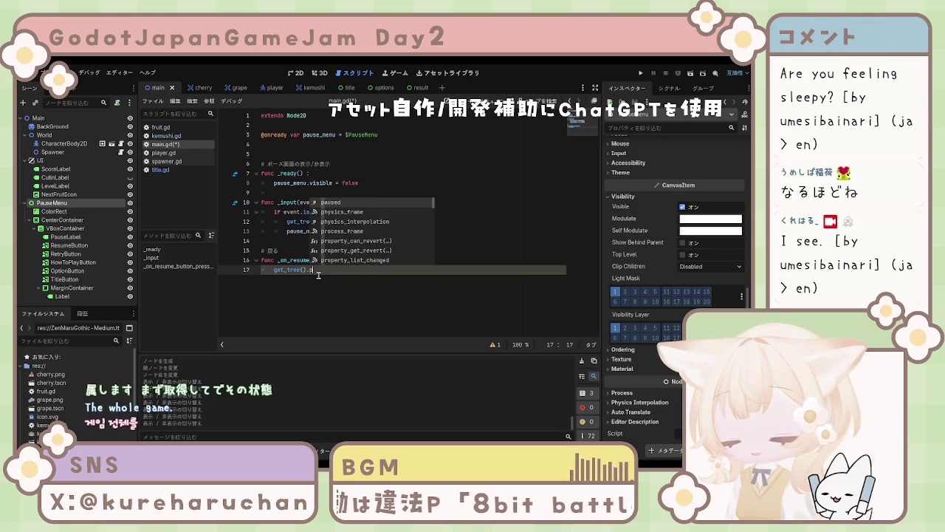
pyautogui.write('e')
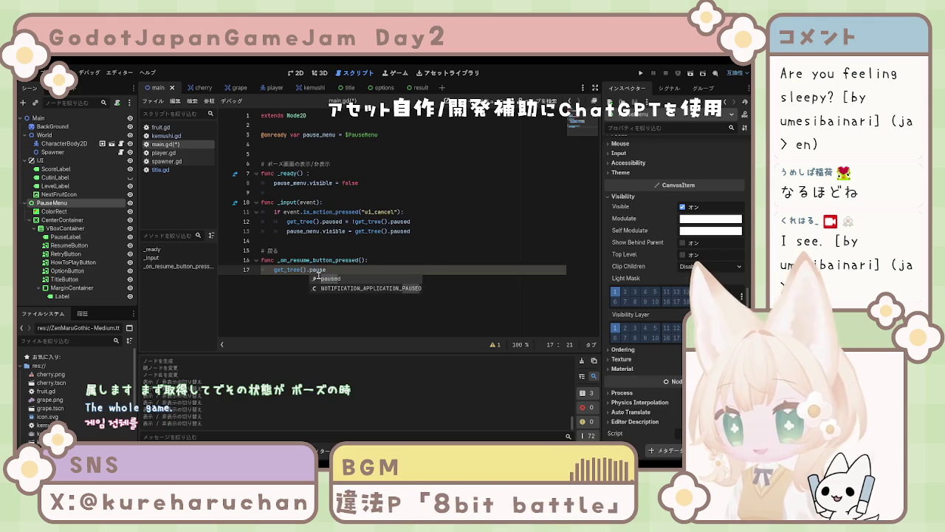
pyautogui.write('d')
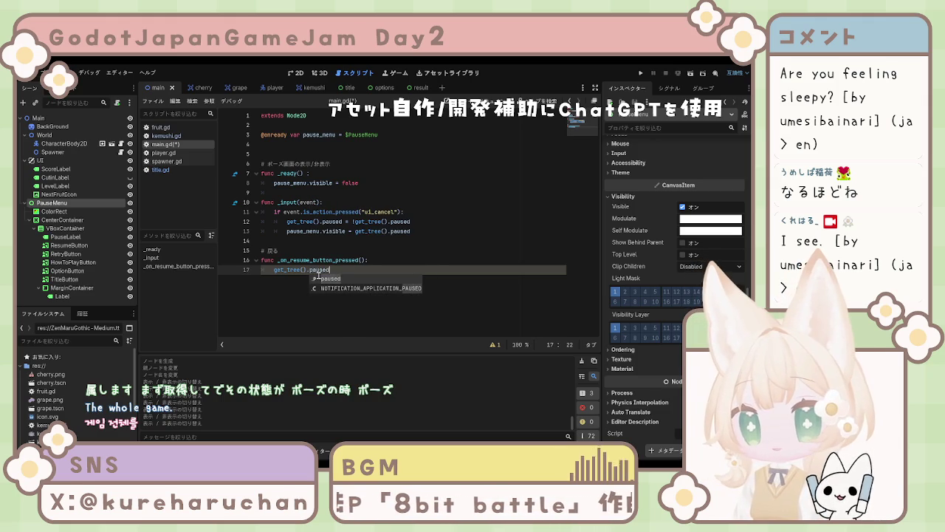
pyautogui.write(' =')
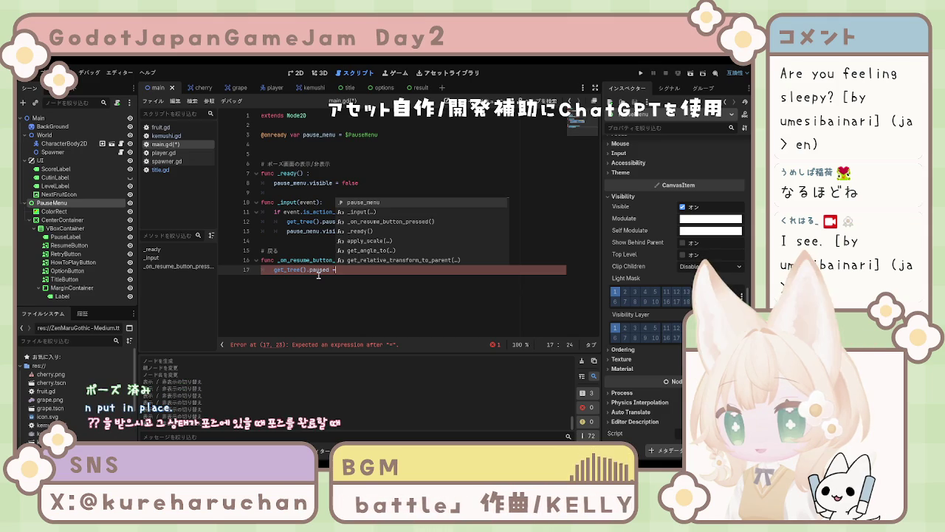
pyautogui.write('false')
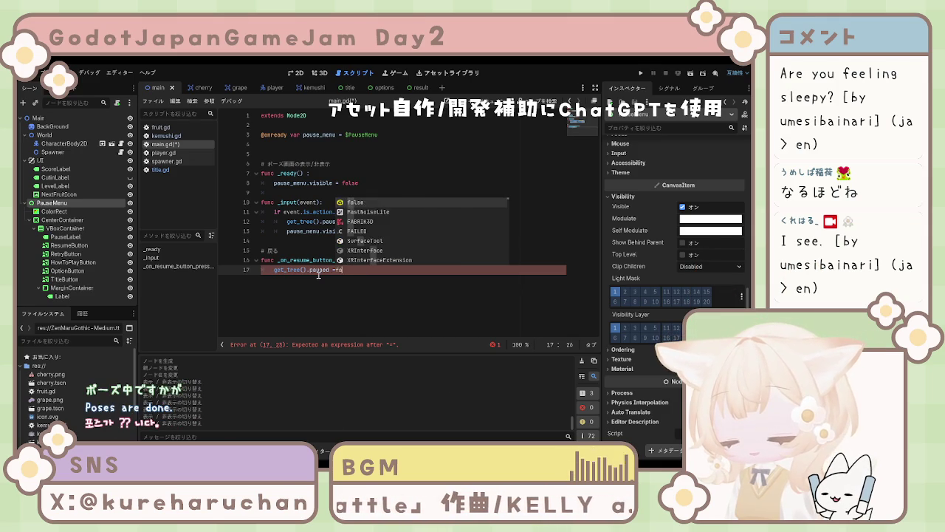
pyautogui.press('Escape')
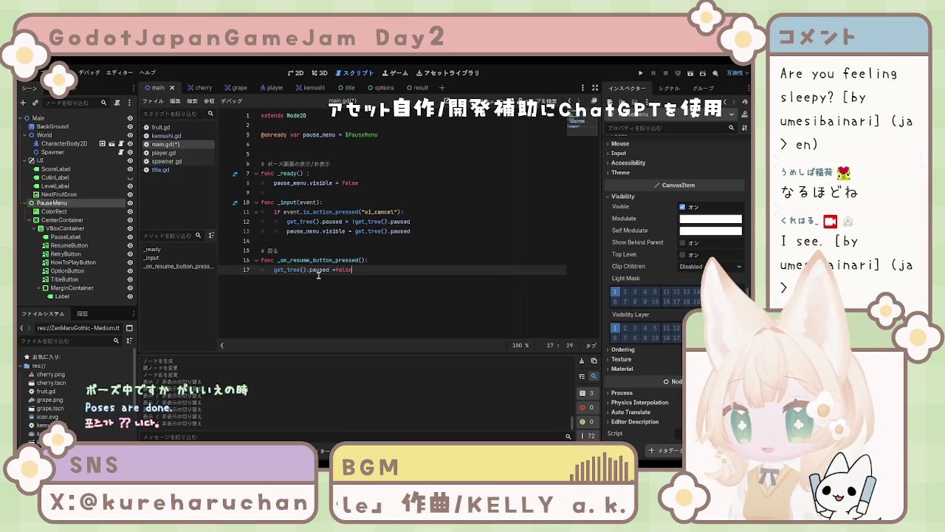
pyautogui.press('Left')
pyautogui.press('Left')
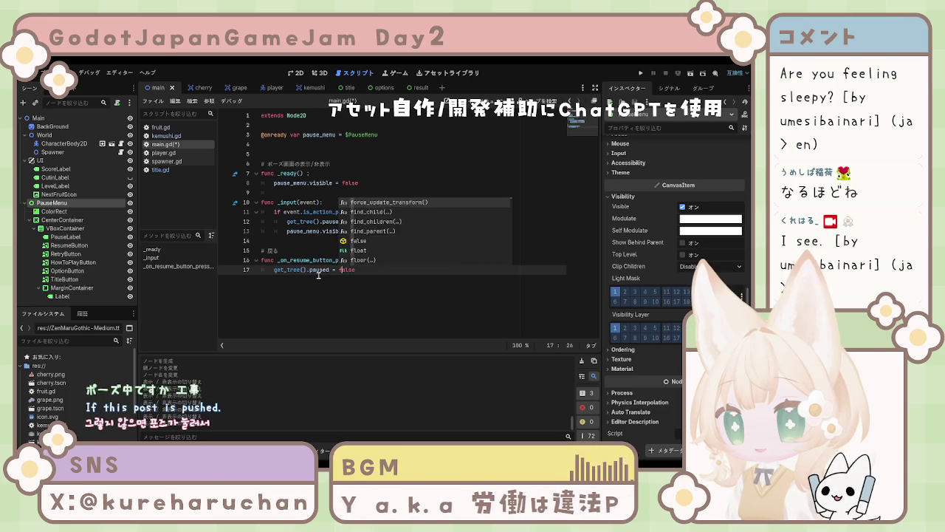
pyautogui.write('false')
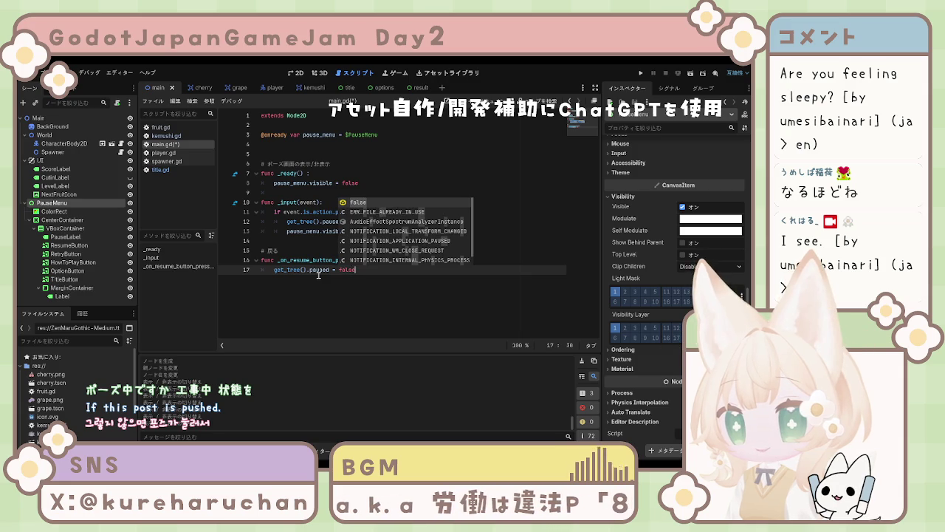
pyautogui.press('Return')
pyautogui.press('Return')
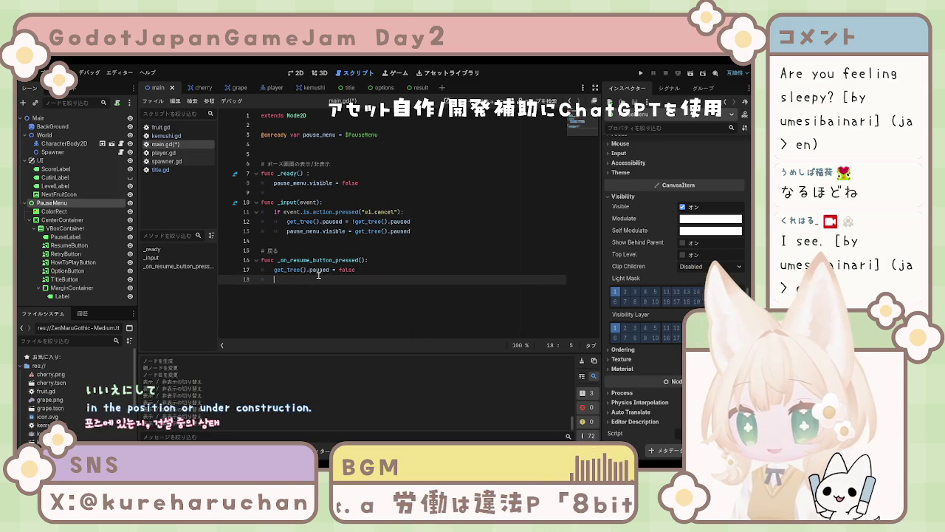
pyautogui.write('visible')
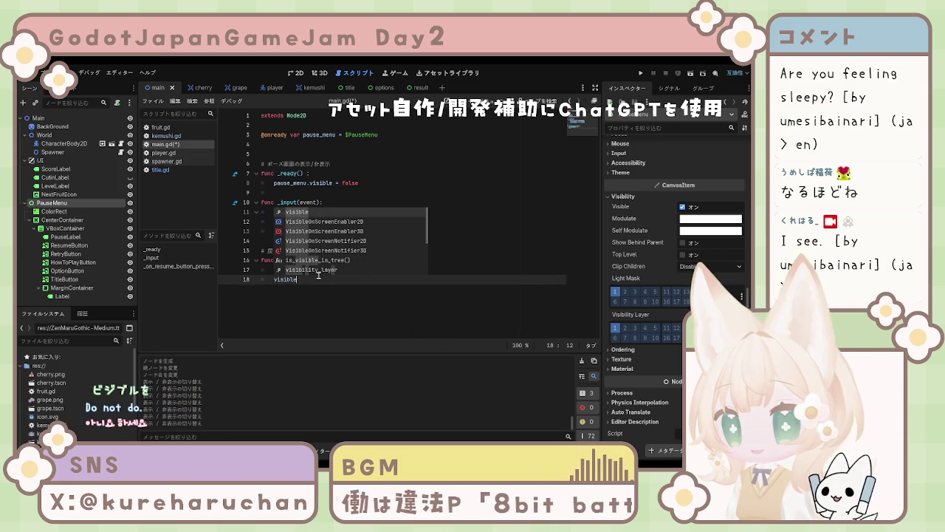
pyautogui.write(' =')
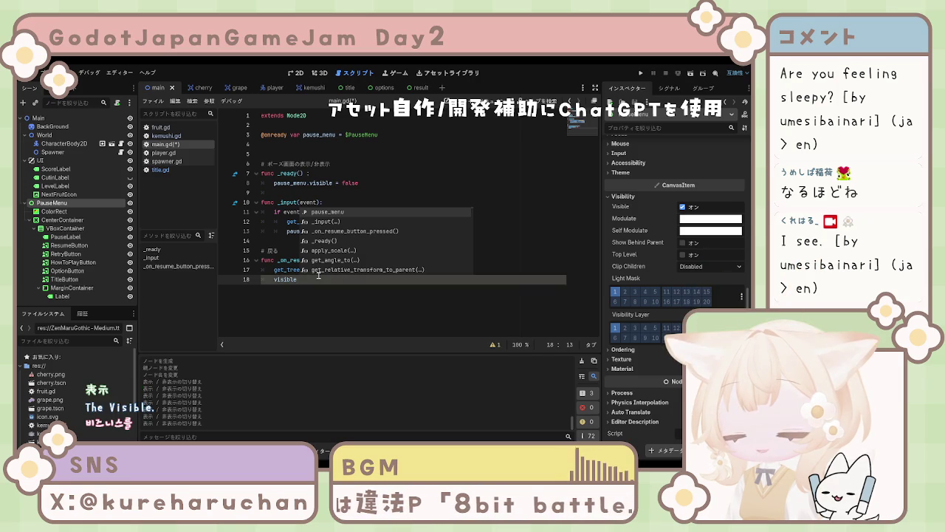
pyautogui.write(' fa')
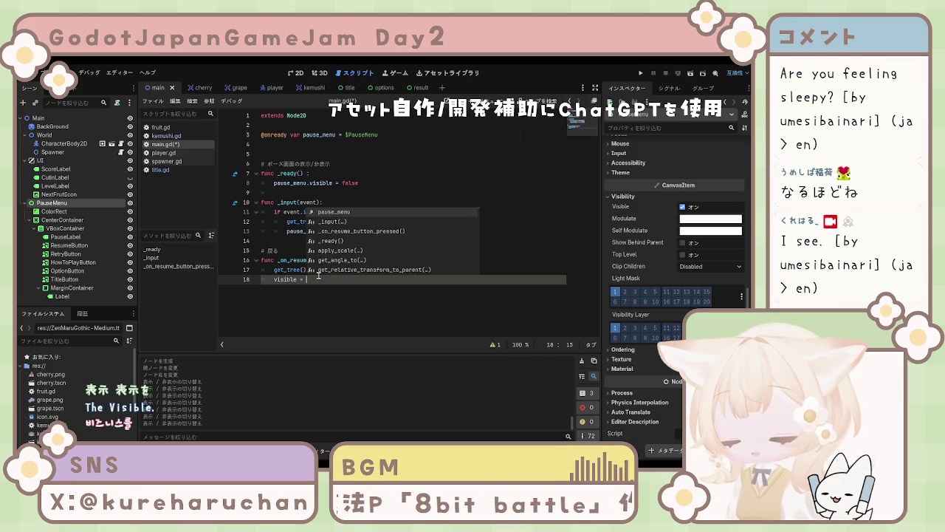
pyautogui.write('lse')
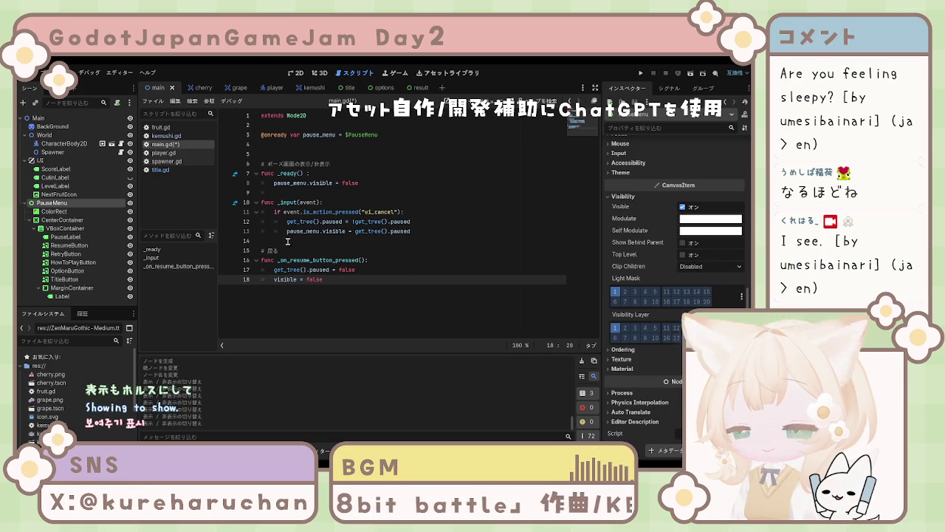
# Leave blank space below the resume handler and save main.gd
pyautogui.moveTo(274, 279); pyautogui.dragTo(325, 279)
pyautogui.click(339, 279)
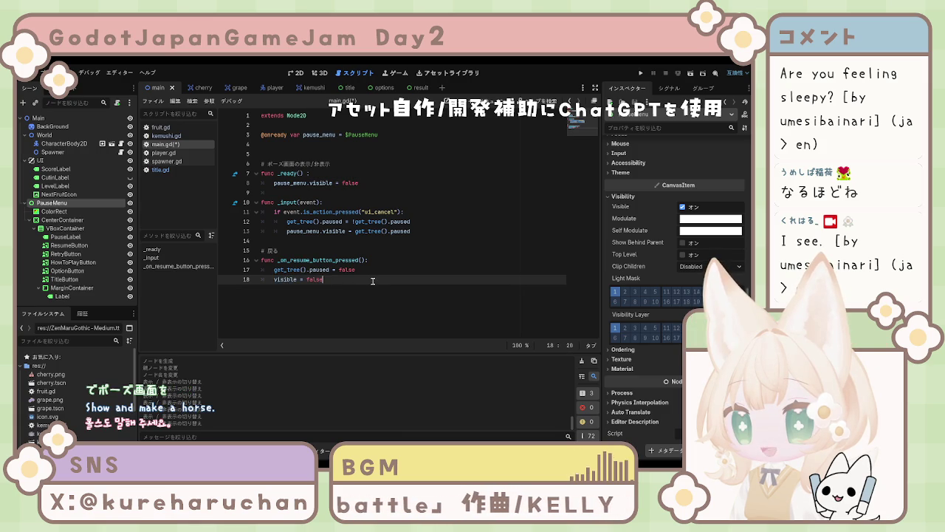
pyautogui.press('Return')
pyautogui.press('Return')
pyautogui.press('BackSpace')
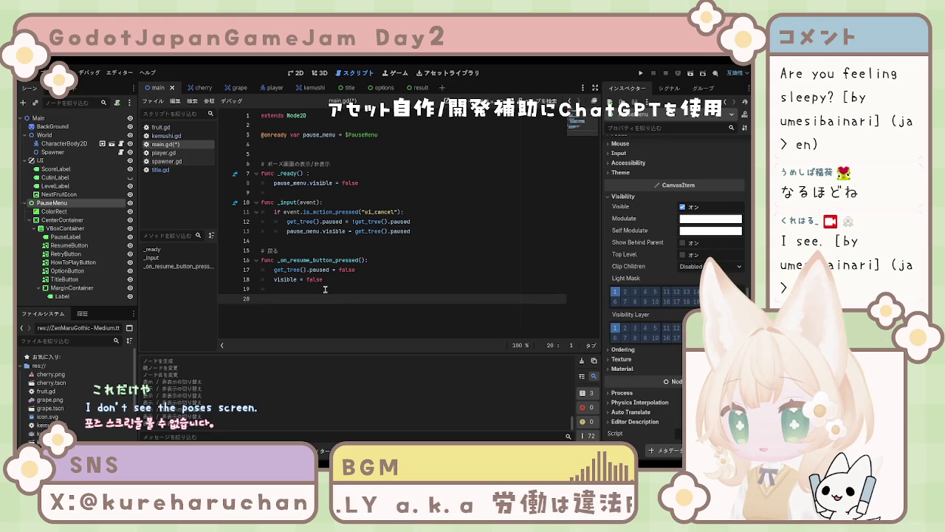
pyautogui.hotkey('ctrl', 's')
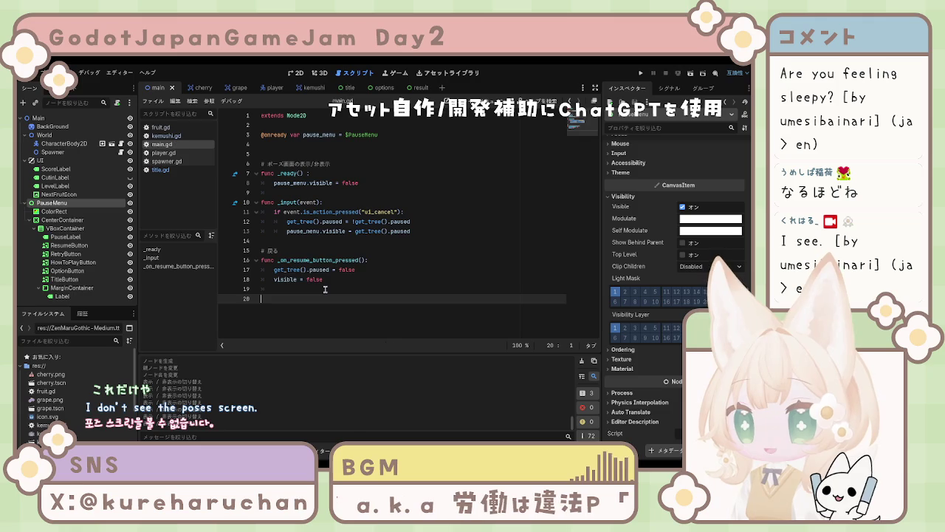
# Type a '# リトライ' comment on line 20 below the resume handler
pyautogui.click(325, 289)
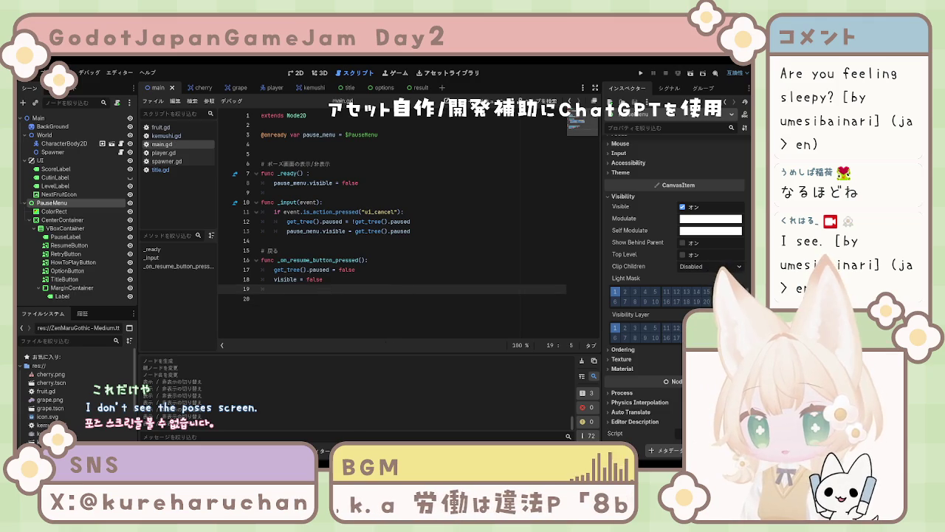
pyautogui.click(307, 296)
pyautogui.write('# ')
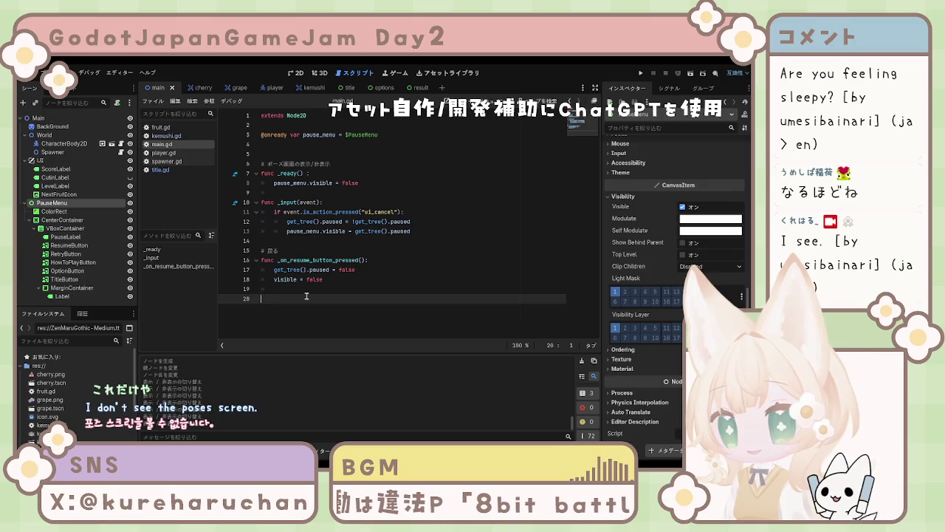
pyautogui.write('ri')
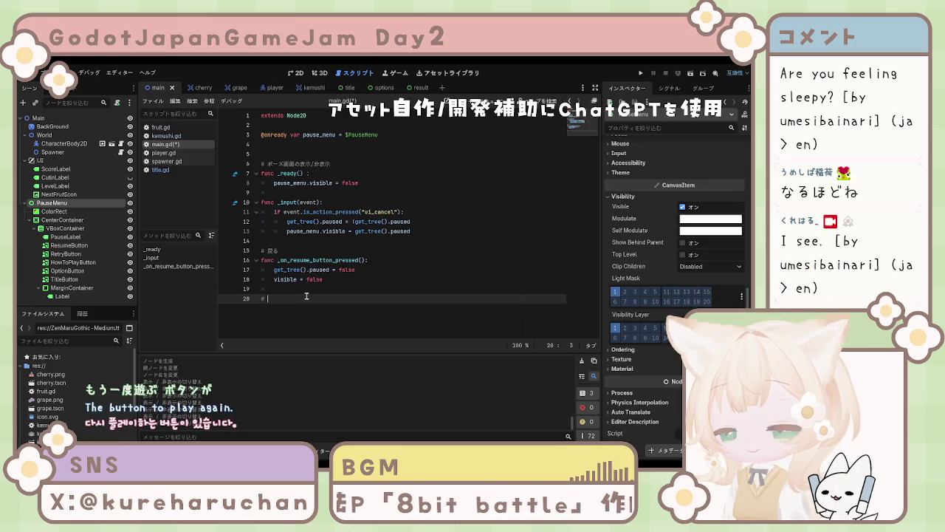
pyautogui.write('tora')
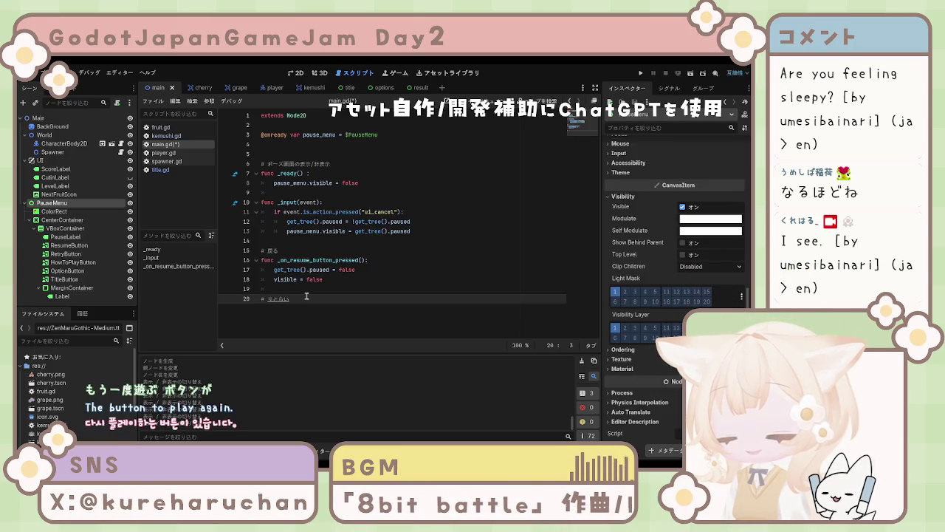
pyautogui.press('space')
pyautogui.press('Return')
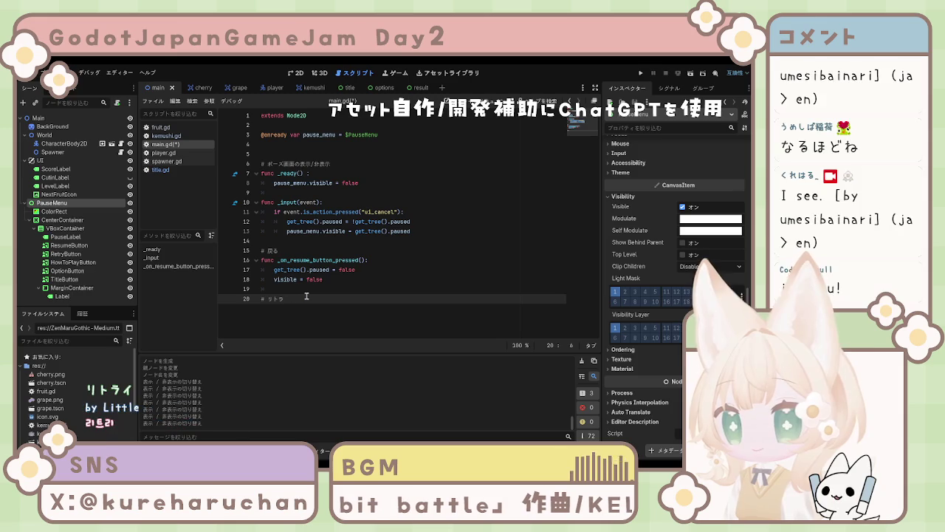
pyautogui.write('i')
pyautogui.press('Return')
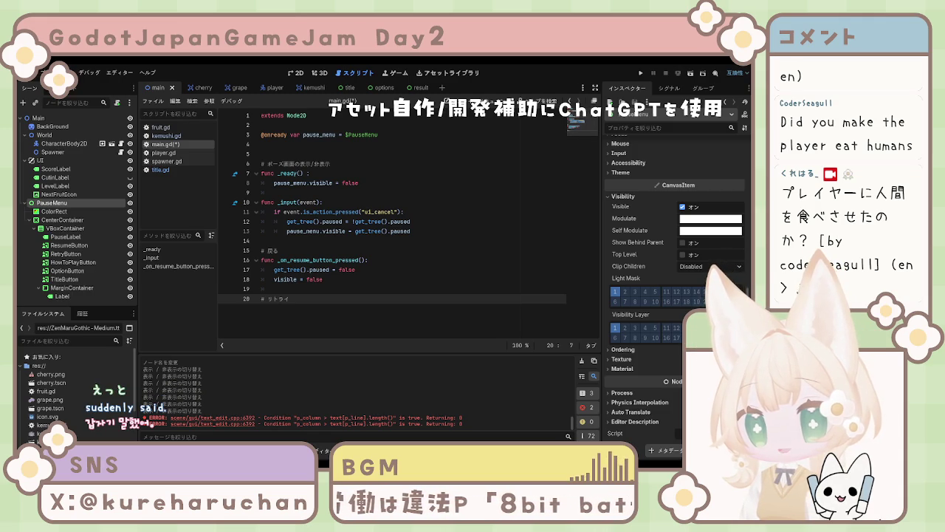
pyautogui.press('Return')
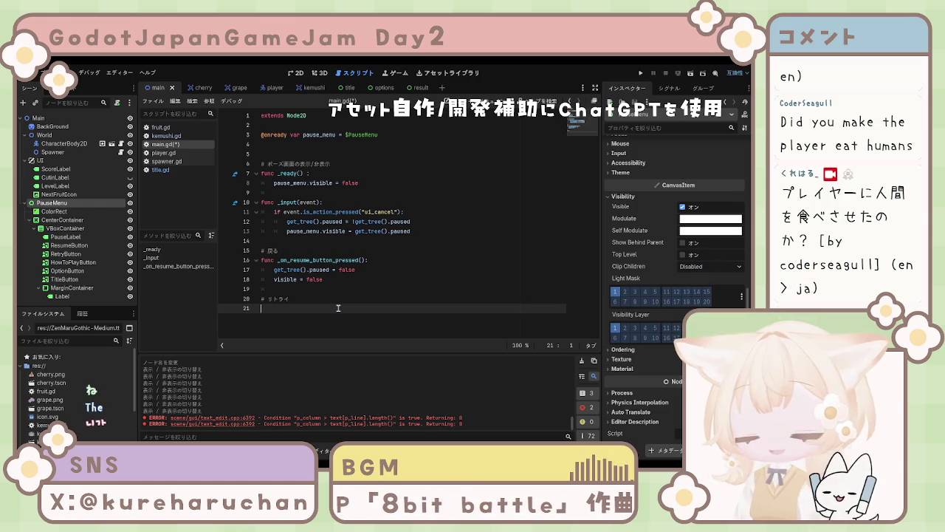
# Declare func _on_retry_button_pressed(): with get_tree().paused = false as its first line
pyautogui.write('func ')
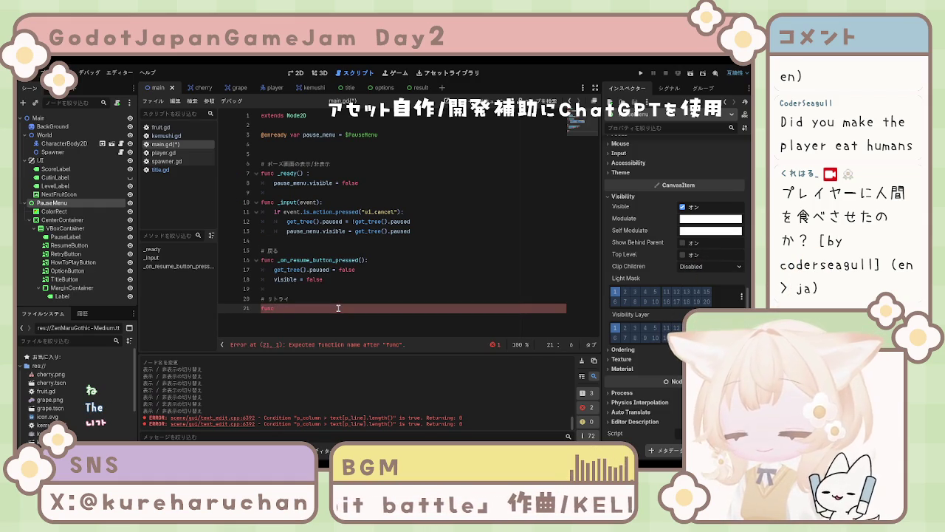
pyautogui.write('_')
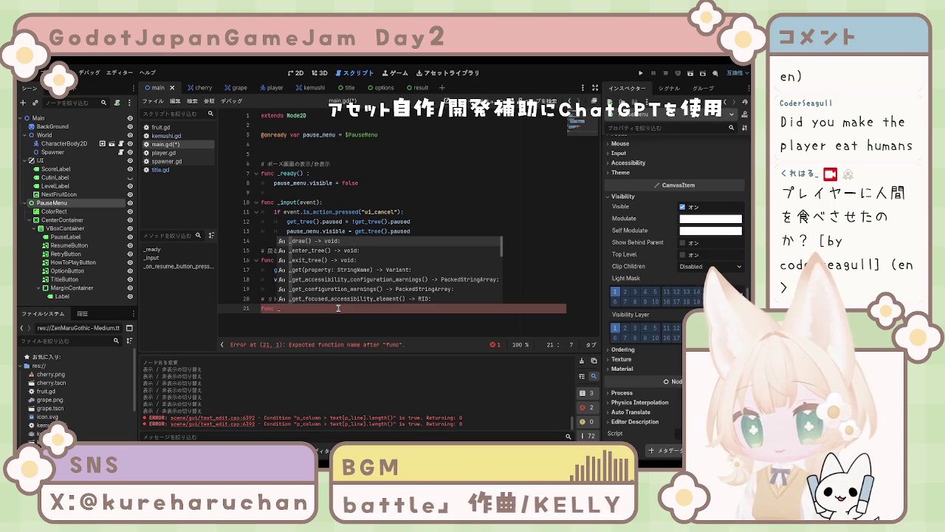
pyautogui.write('on')
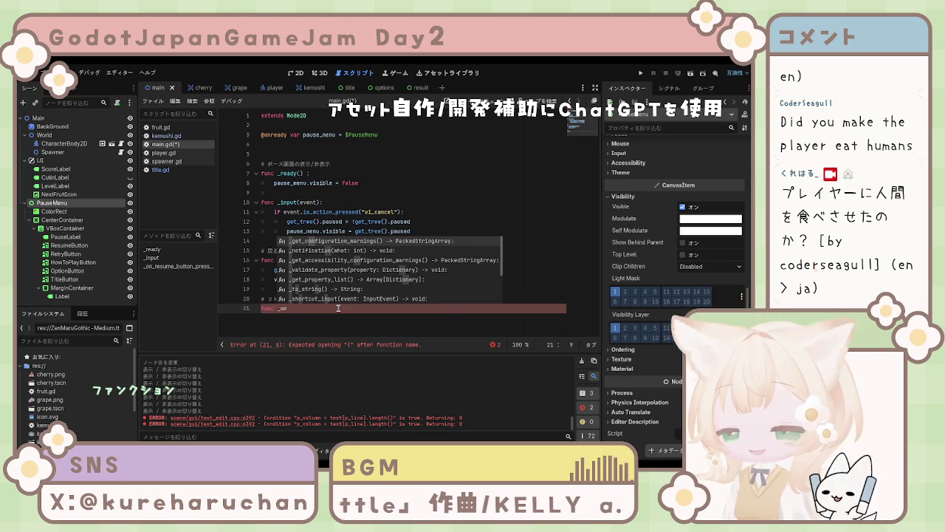
pyautogui.write('_retry')
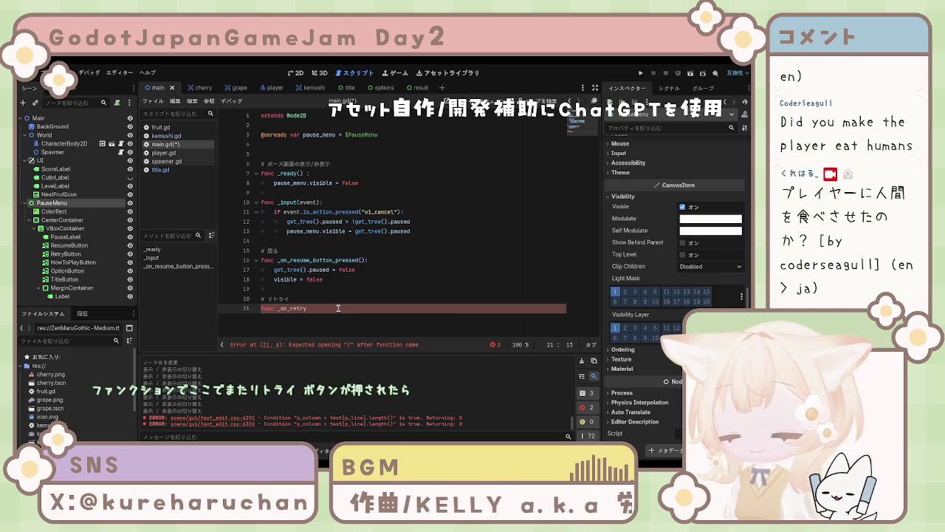
pyautogui.write('_button_')
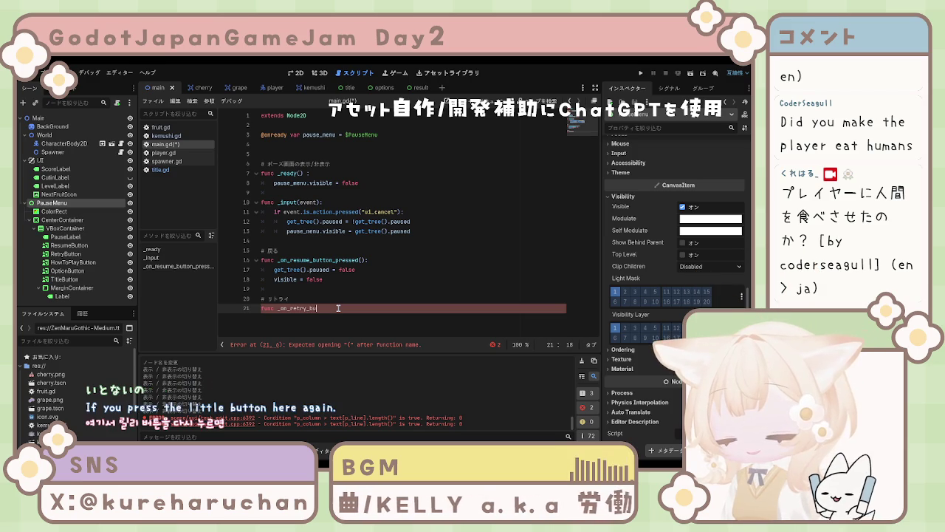
pyautogui.write('pr')
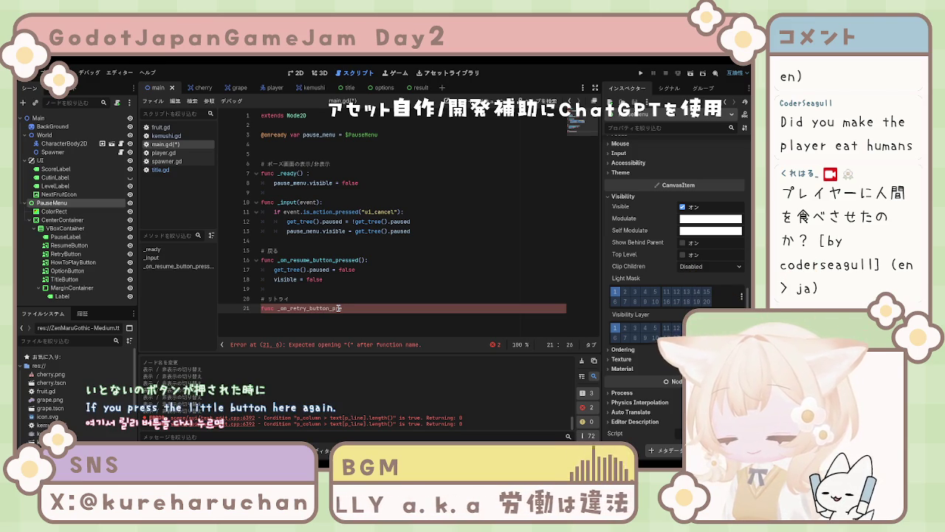
pyautogui.write('essed')
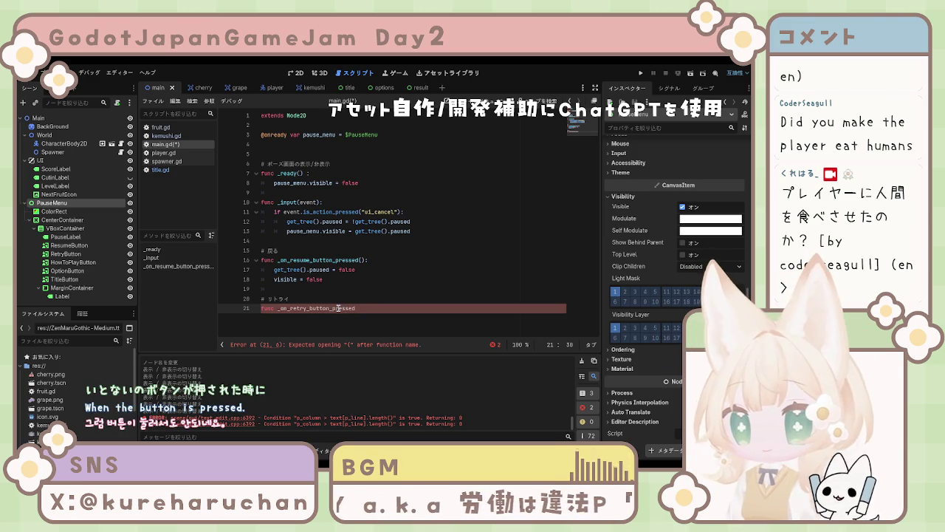
pyautogui.write('()')
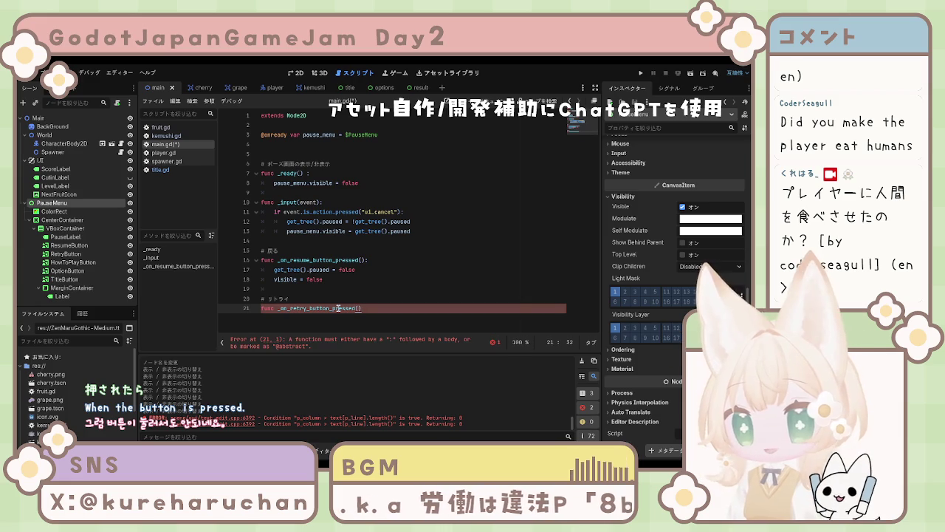
pyautogui.write(':')
pyautogui.press('Return')
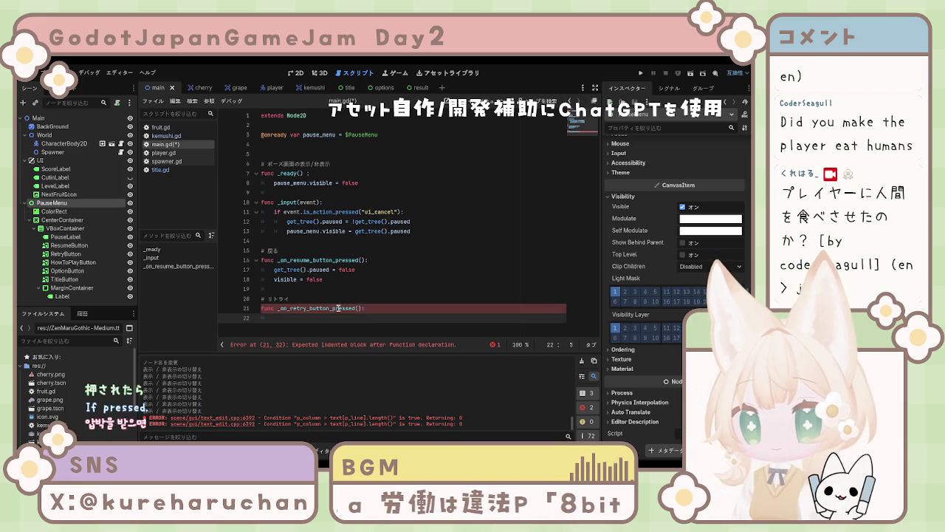
pyautogui.write('get')
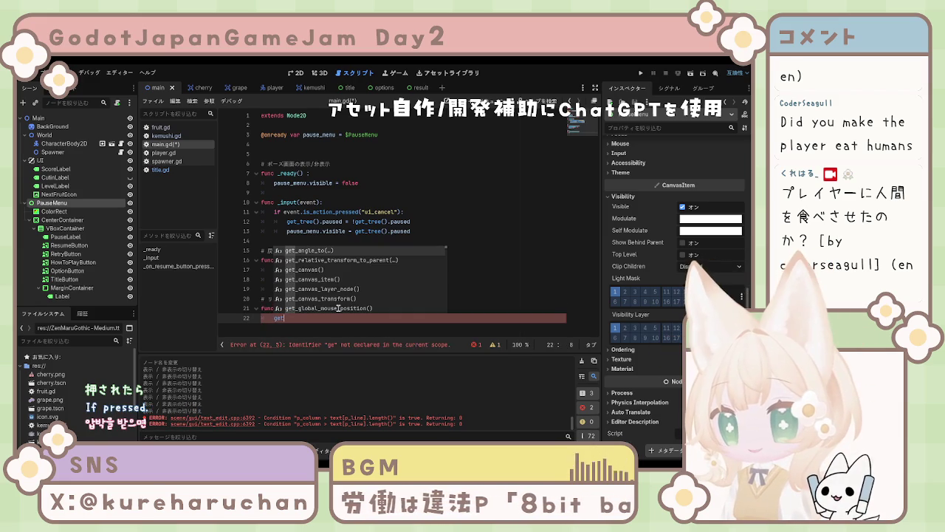
pyautogui.write('_tree')
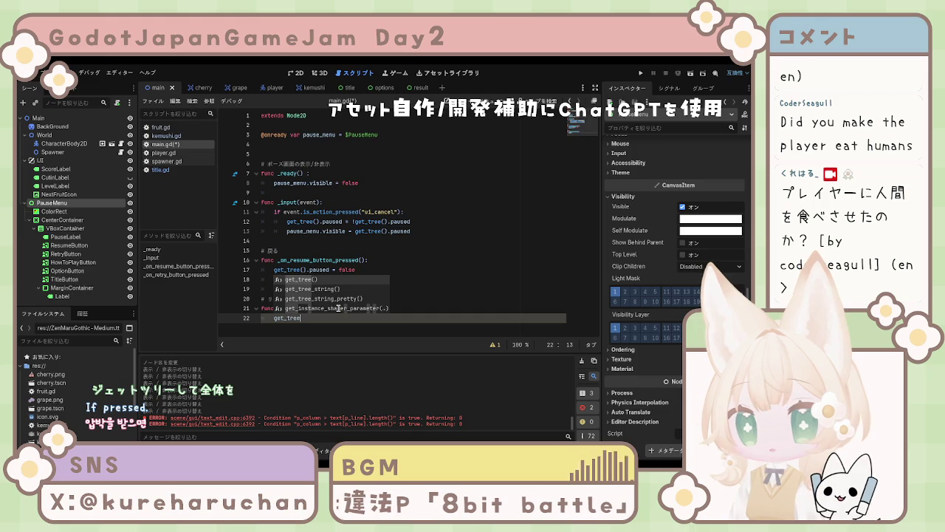
pyautogui.press('Return')
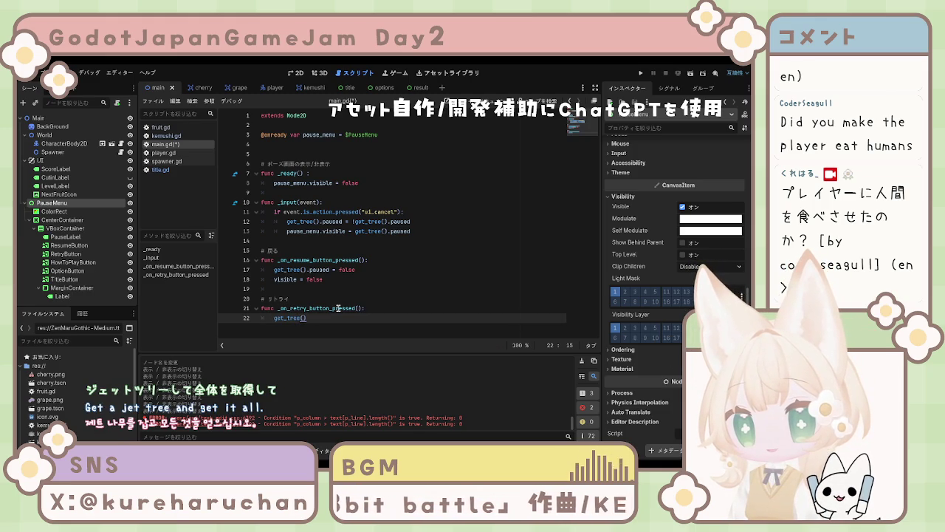
pyautogui.write('.pa')
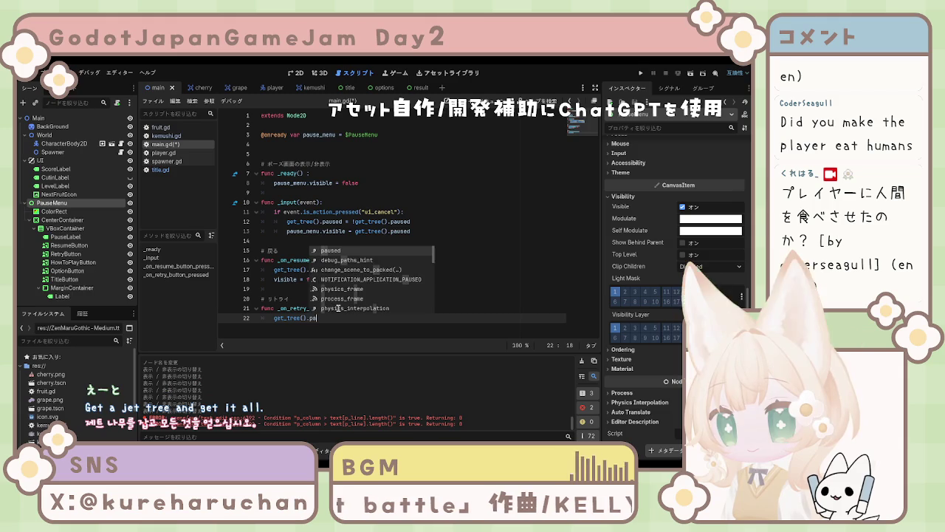
pyautogui.press('Return')
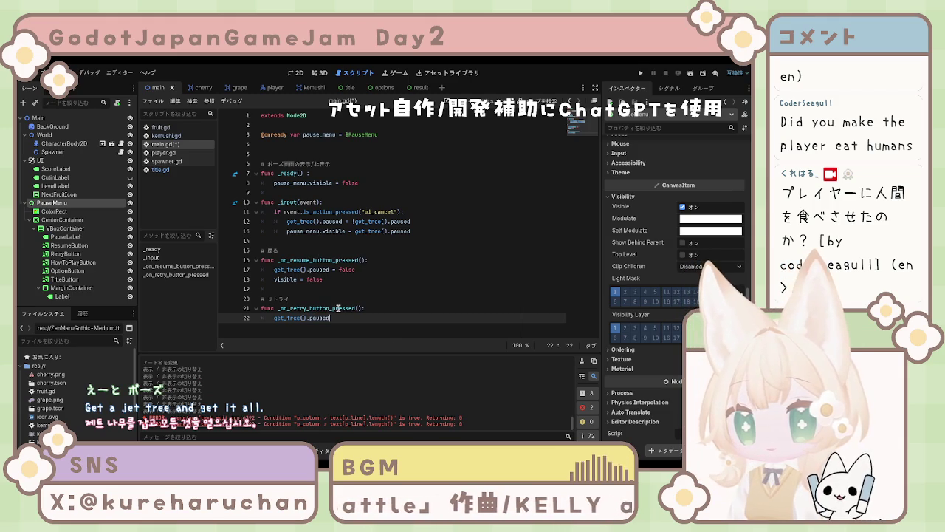
pyautogui.write(' = fal')
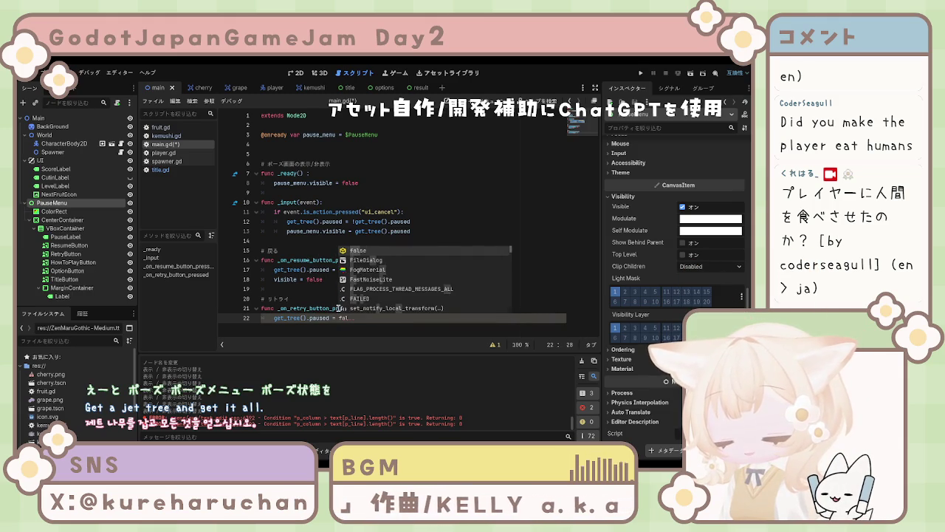
pyautogui.press('Return')
pyautogui.press('Return')
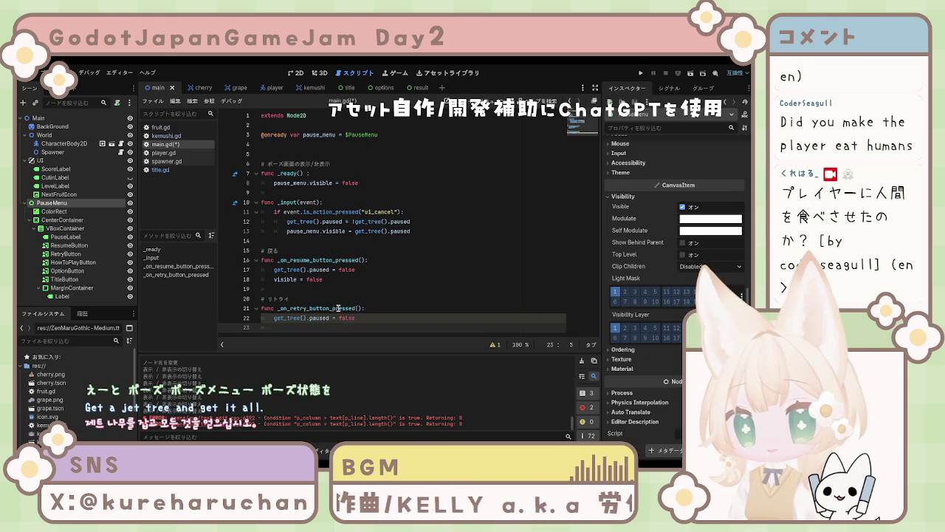
# Add get_tree().change_scene_to_file("res://main.tscn") and begin a title comment below
pyautogui.write('get')
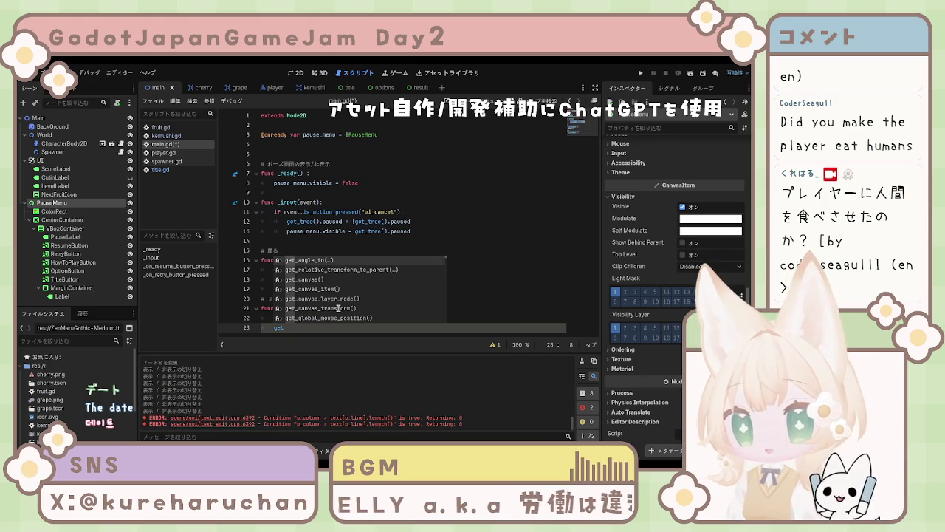
pyautogui.write('_tree')
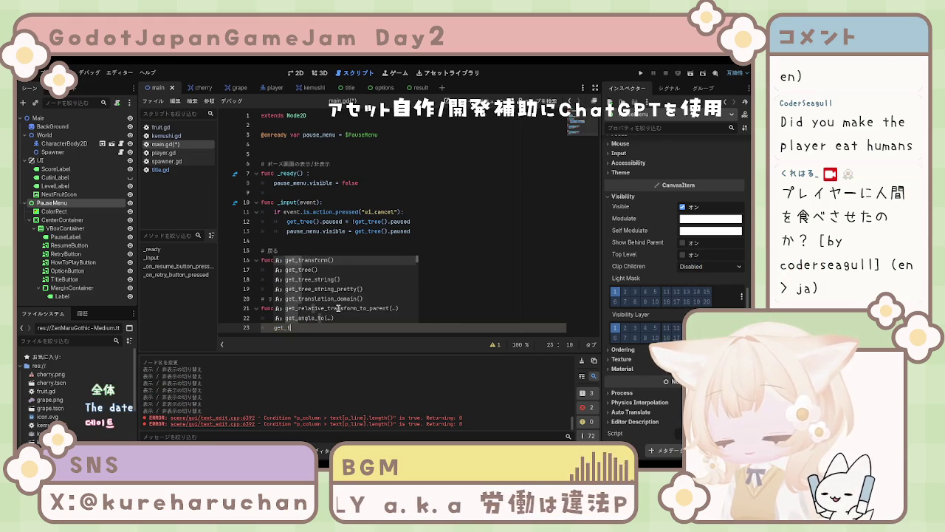
pyautogui.press('Return')
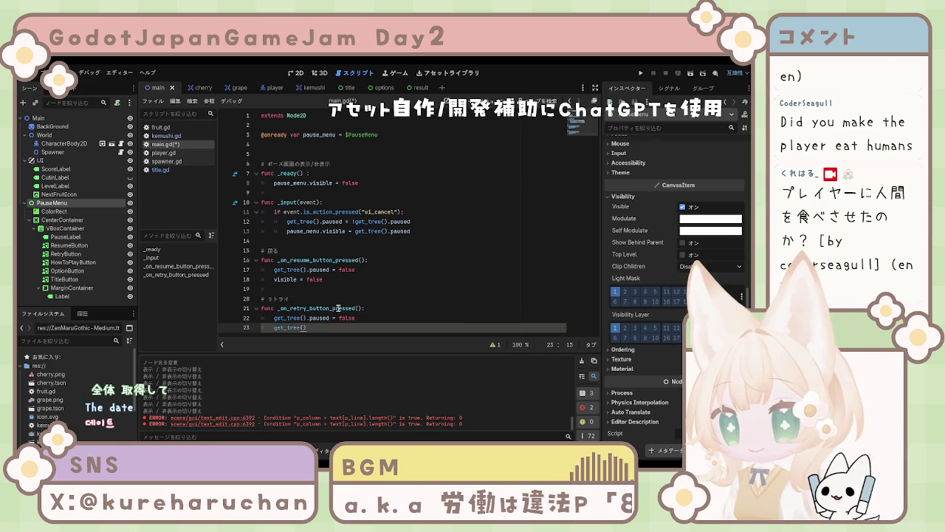
pyautogui.write('.change')
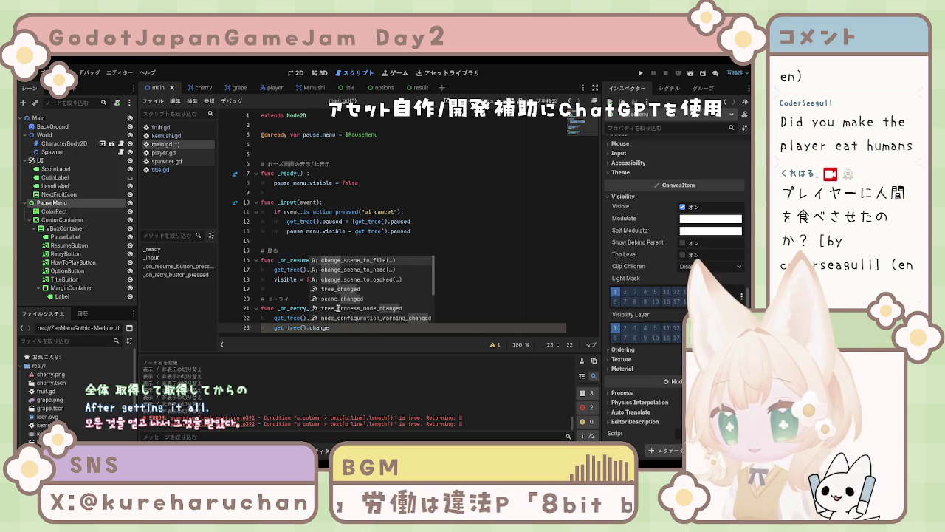
pyautogui.press('Return')
pyautogui.press('Down')
pyautogui.press('Down')
pyautogui.press('Down')
pyautogui.press('Return')
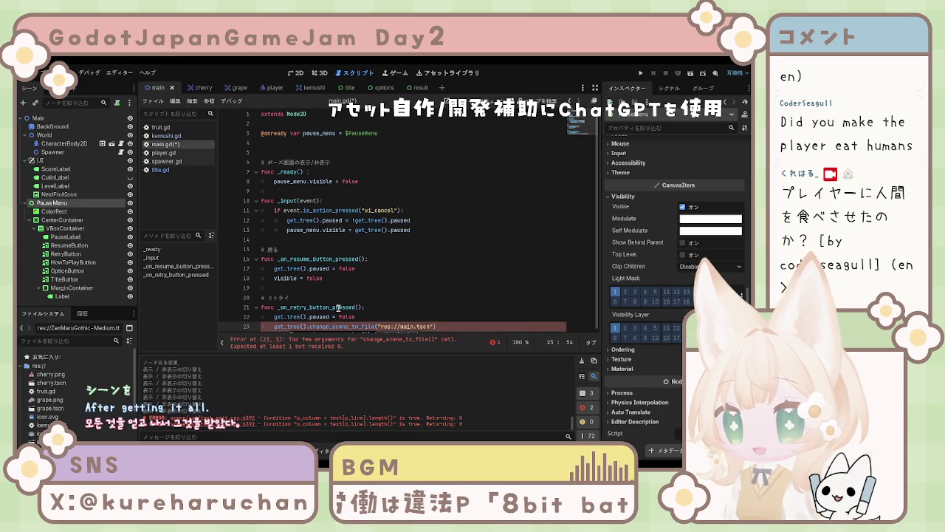
pyautogui.press('End')
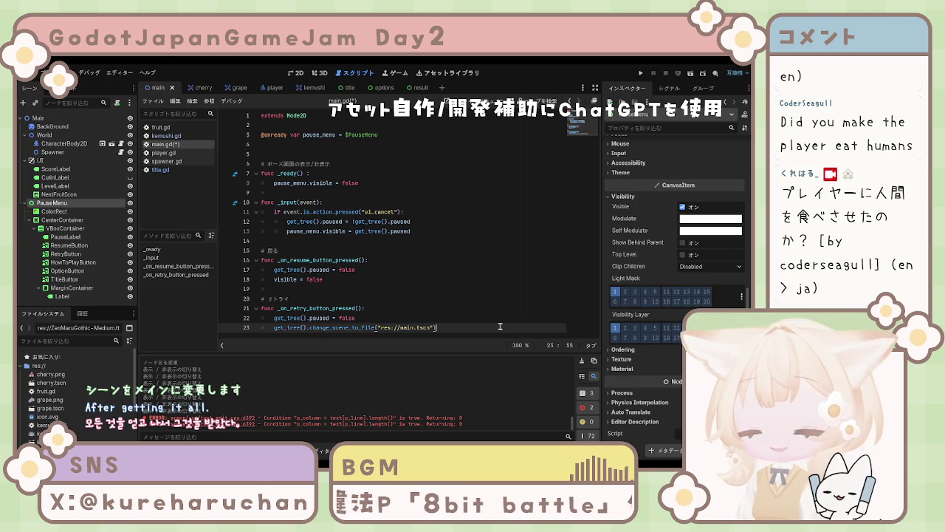
pyautogui.press('Return')
pyautogui.press('Return')
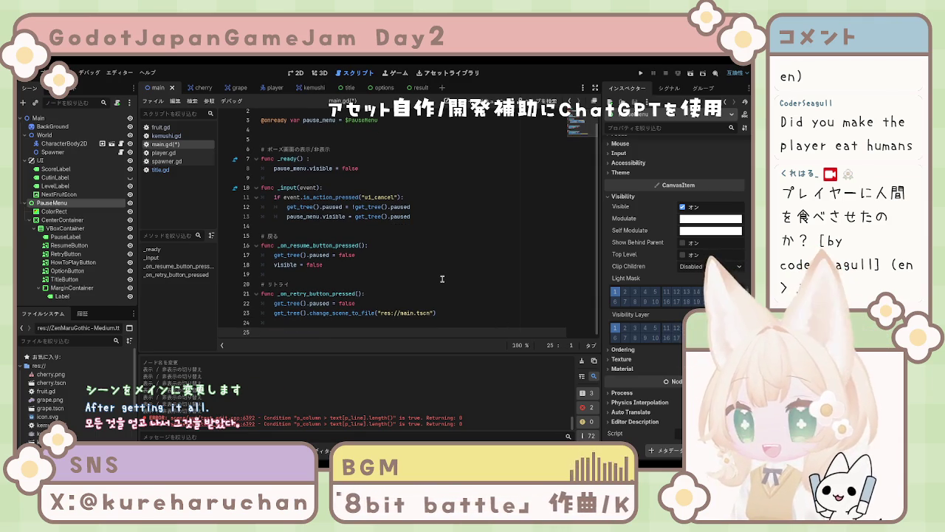
pyautogui.write('# ')
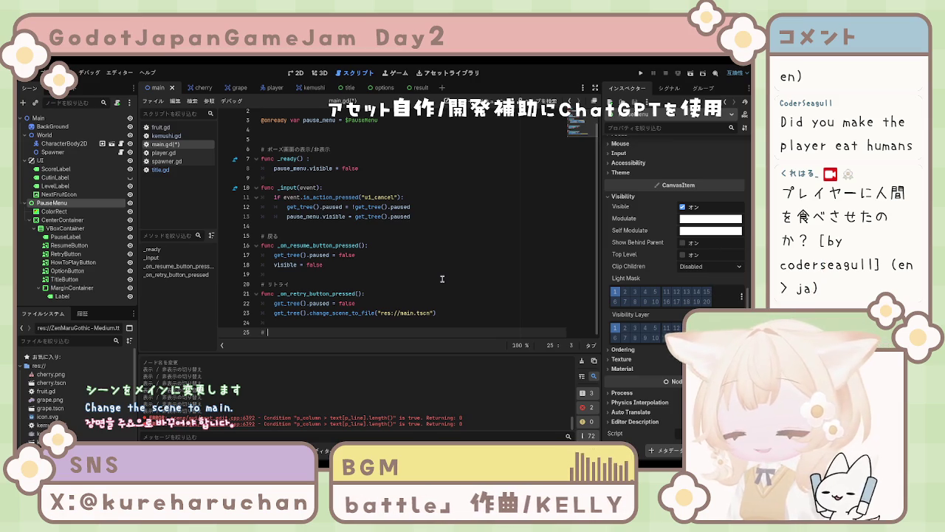
pyautogui.write('タイトルに')
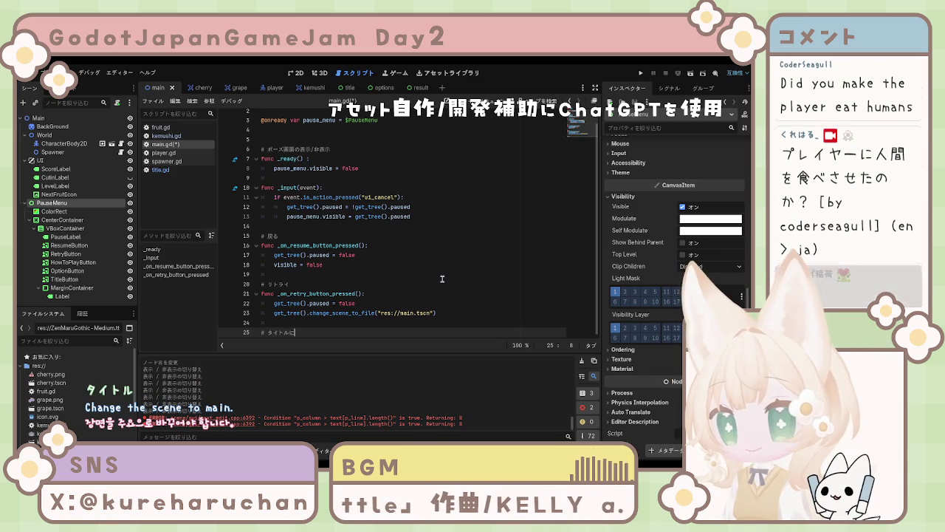
pyautogui.write('もど')
# Finish the '# タイトルに戻る' comment and change line 15's comment to '# ゲームに戻る'
pyautogui.press('Return')
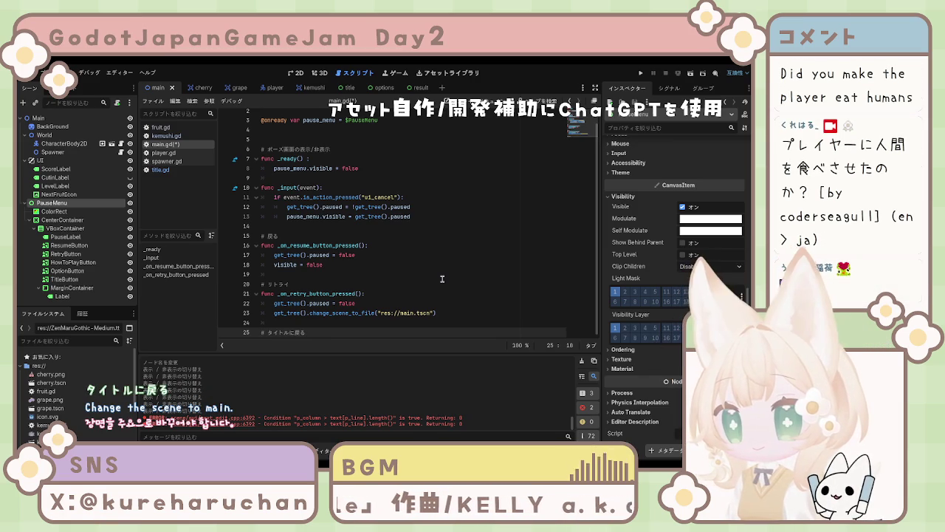
pyautogui.click(269, 235)
pyautogui.write('ゲームに')
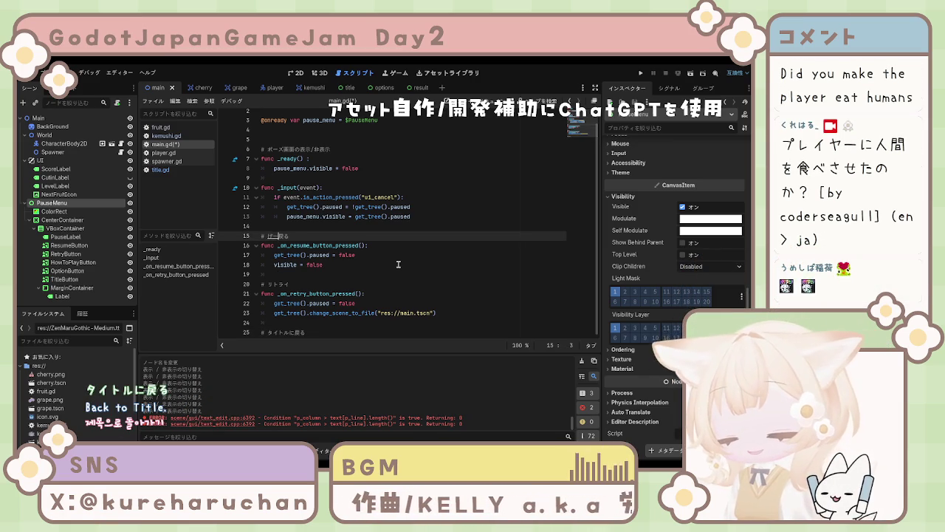
pyautogui.press('Return')
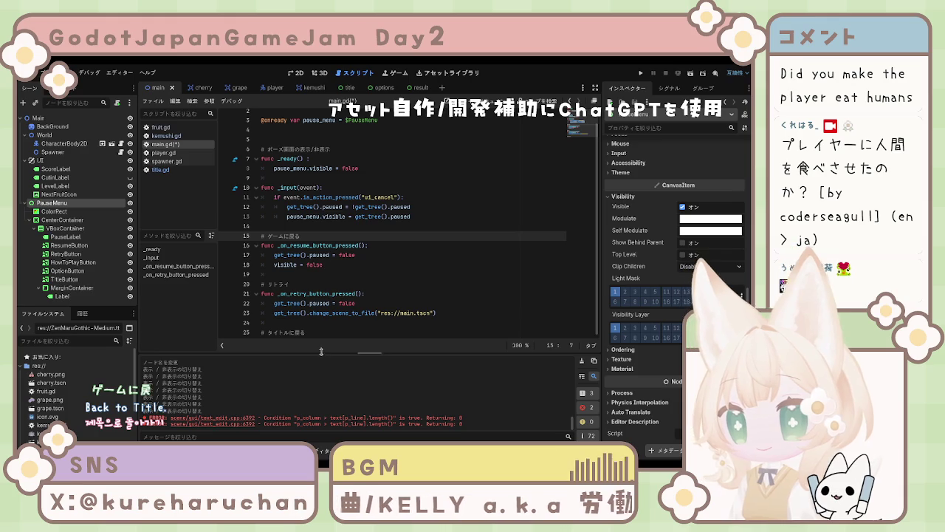
pyautogui.click(321, 333)
pyautogui.press('Return')
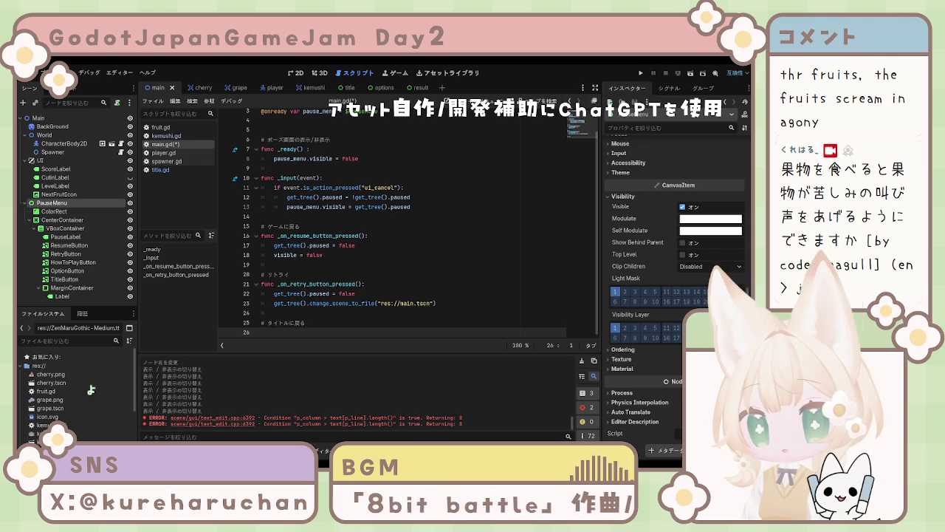
pyautogui.click(342, 302)
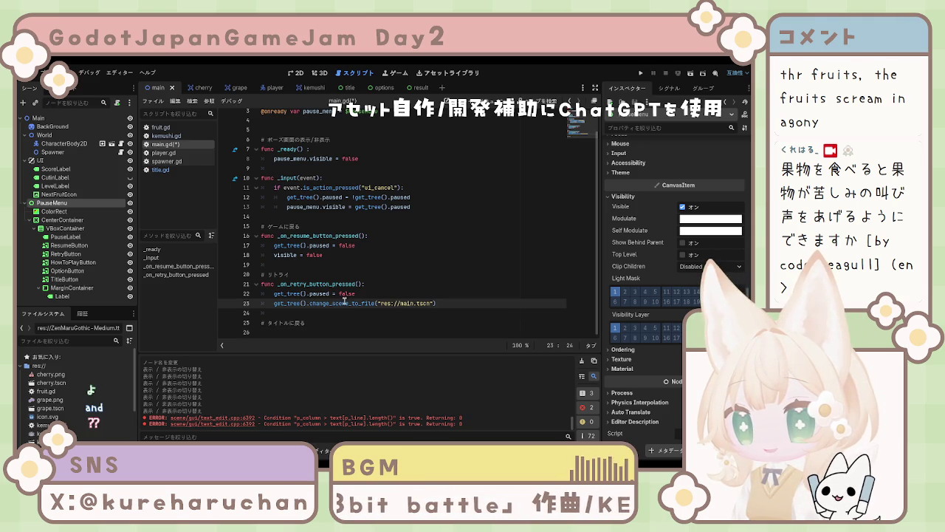
# Declare func _on_title_button_pressed(): below the title comment
pyautogui.click(331, 324)
pyautogui.press('Return')
pyautogui.press('Return')
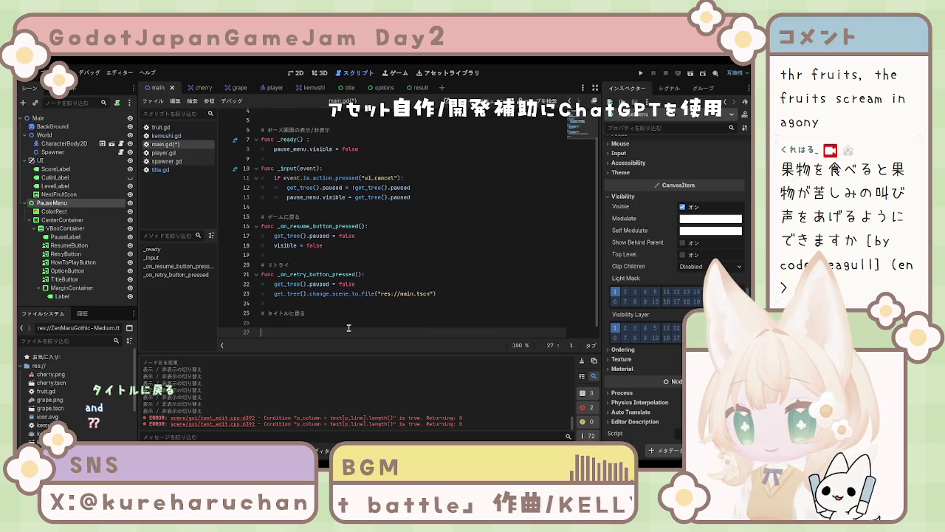
pyautogui.click(312, 315)
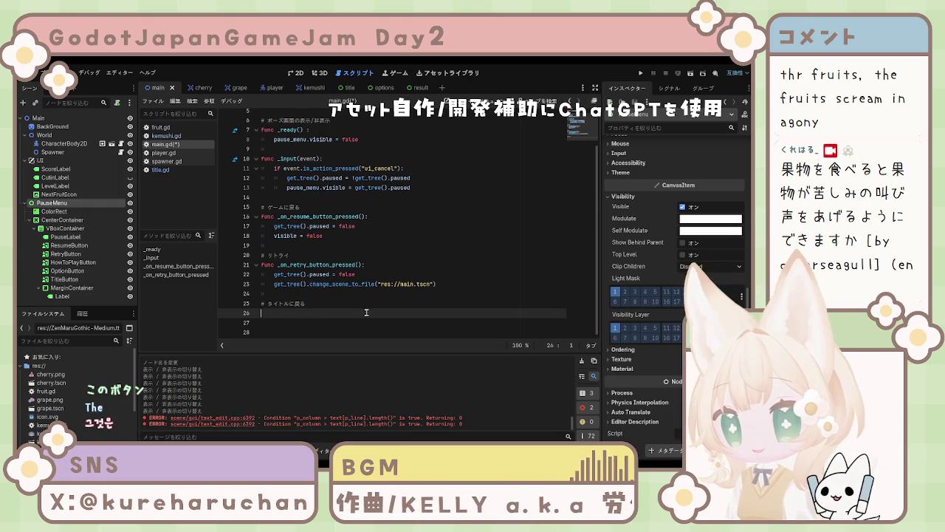
pyautogui.write('fun')
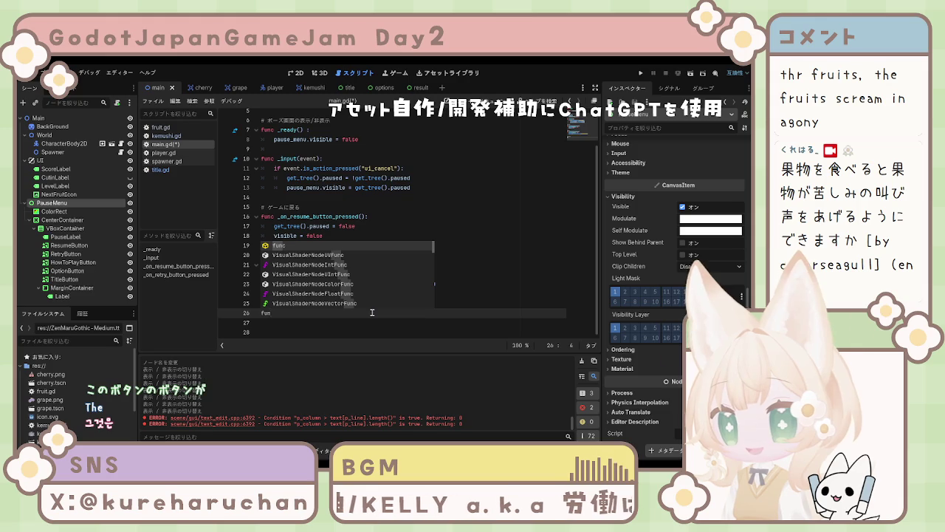
pyautogui.write('c ?')
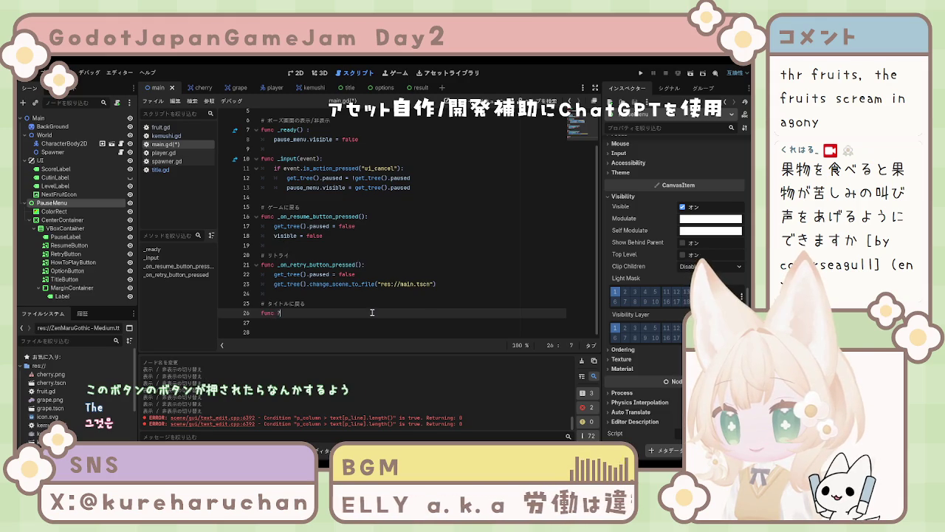
pyautogui.press('BackSpace')
pyautogui.write('on_')
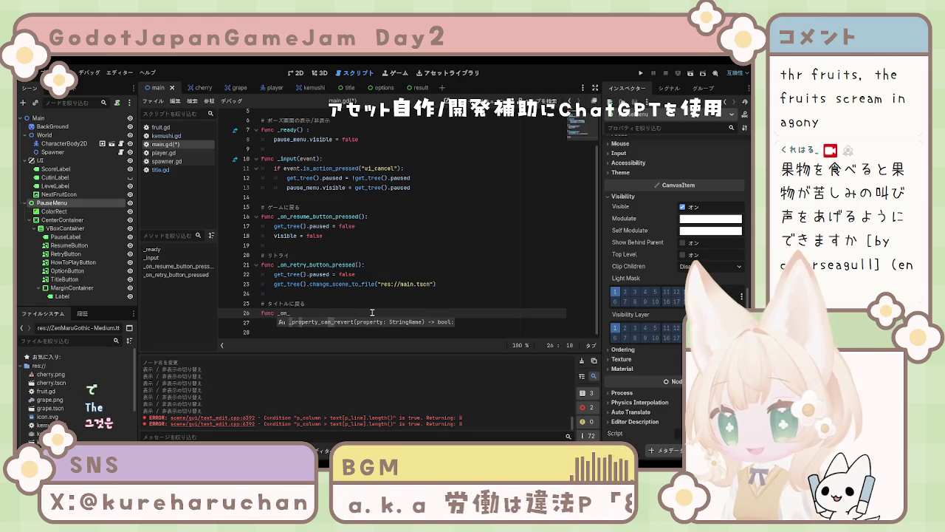
pyautogui.write('title_')
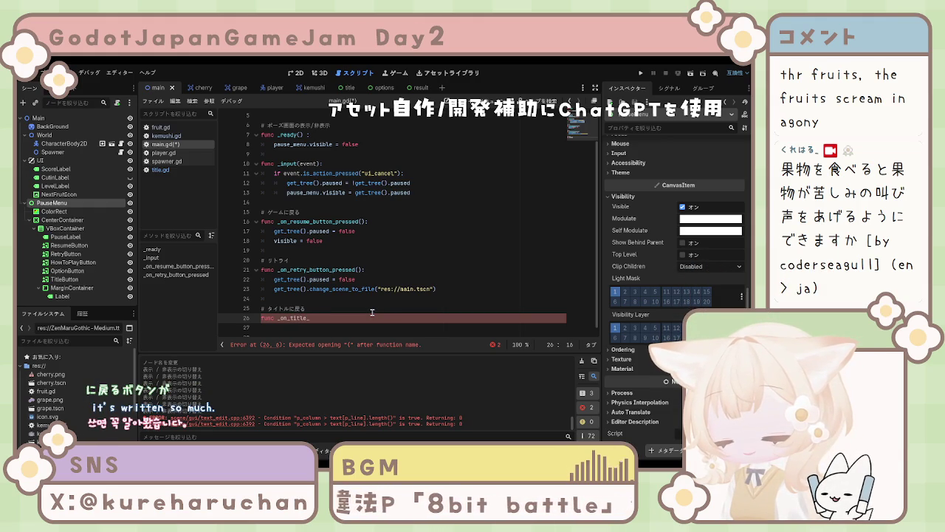
pyautogui.write('t')
pyautogui.write('n_pre')
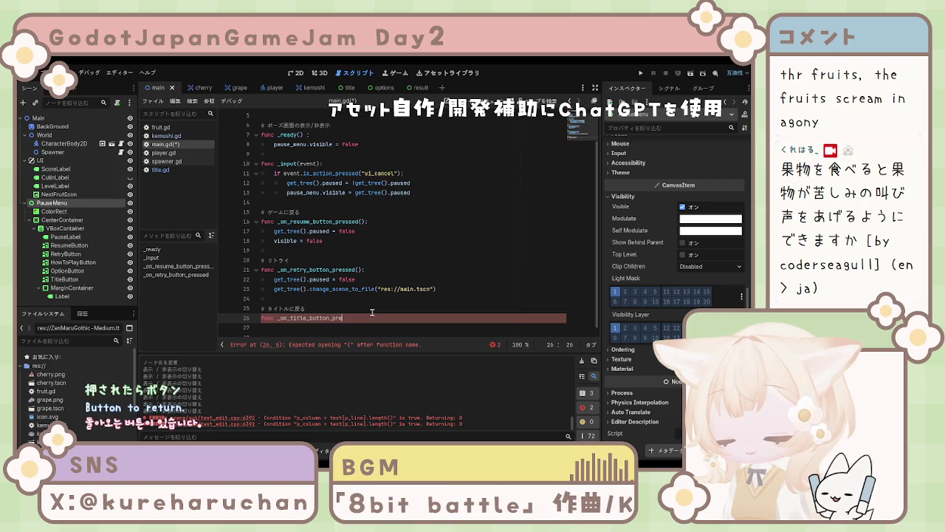
pyautogui.write('():')
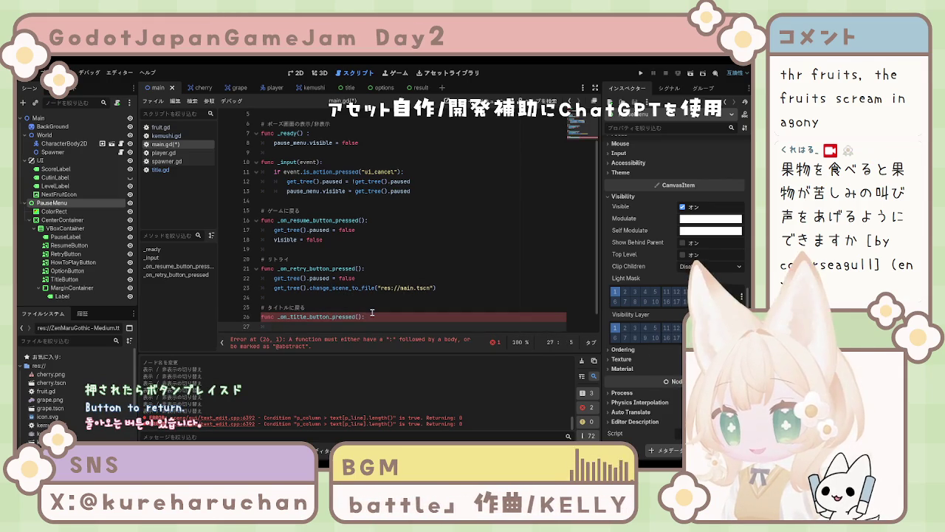
pyautogui.press('Return')
pyautogui.write('get')
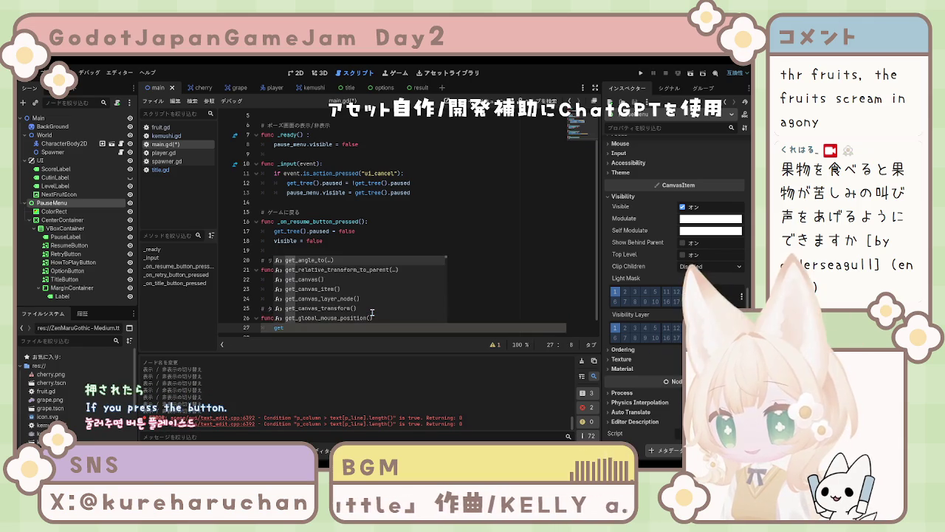
# Add get_tree().pause = false as the title handler's first line
pyautogui.write('_tree')
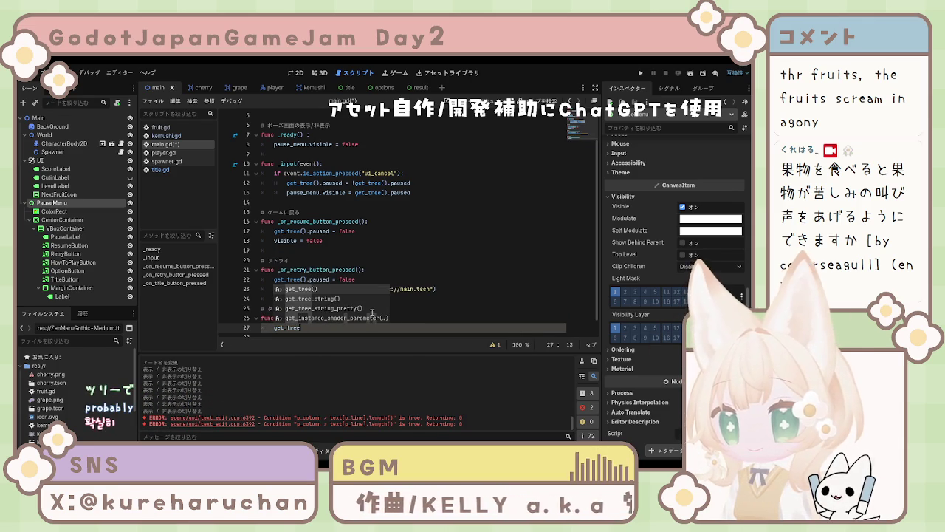
pyautogui.press('Return')
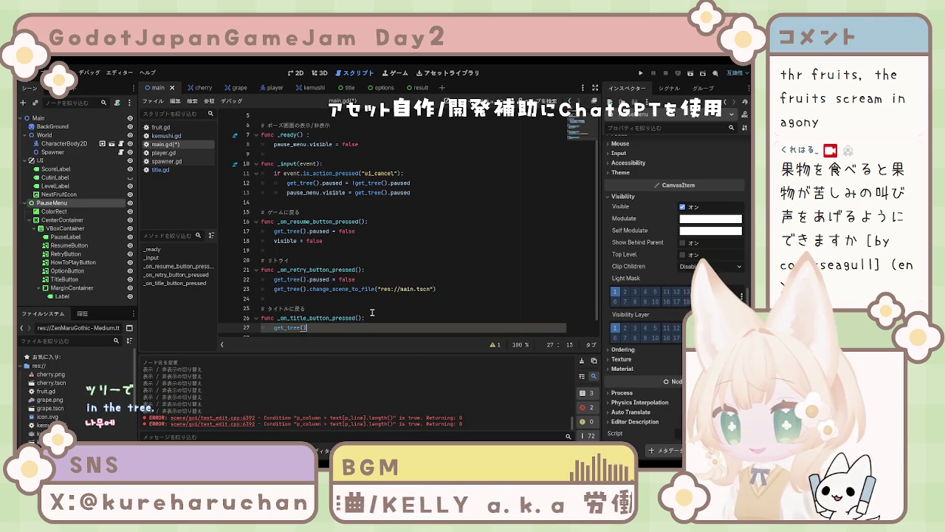
pyautogui.write('.pause =fa')
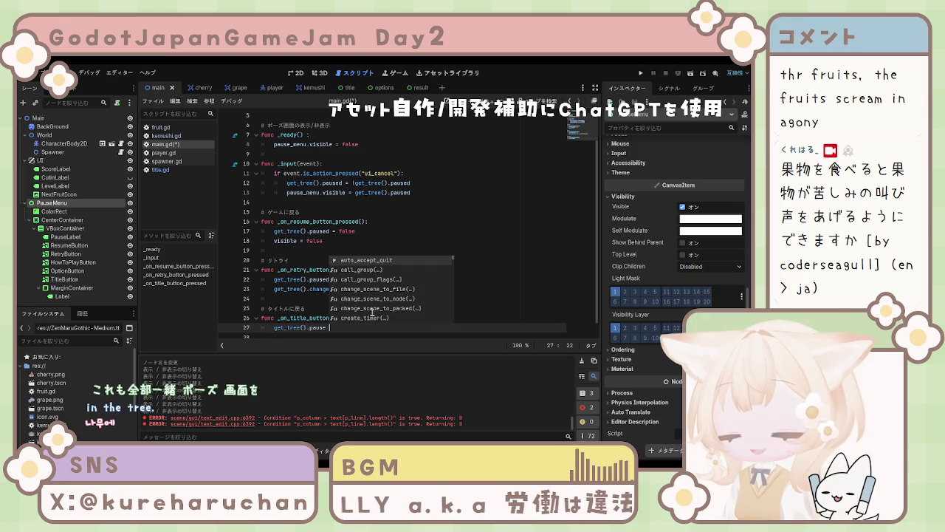
pyautogui.write('lse')
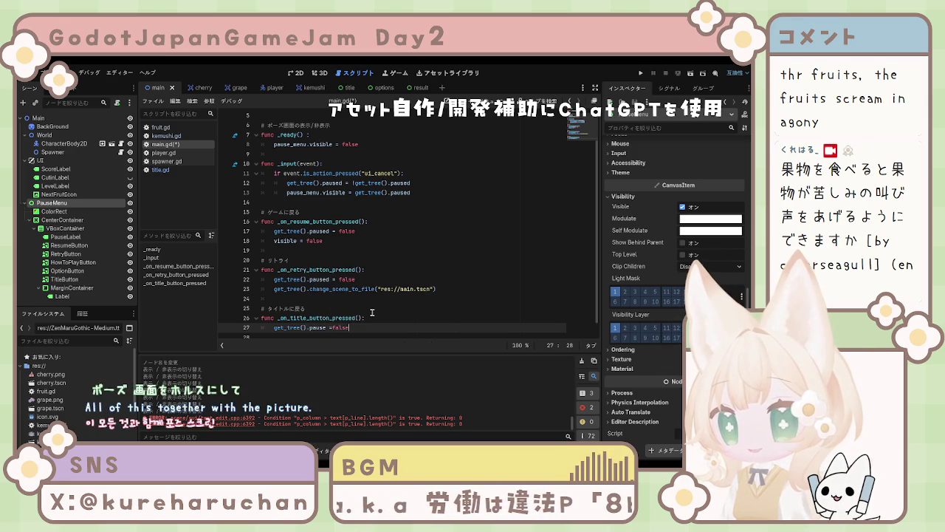
pyautogui.press('End')
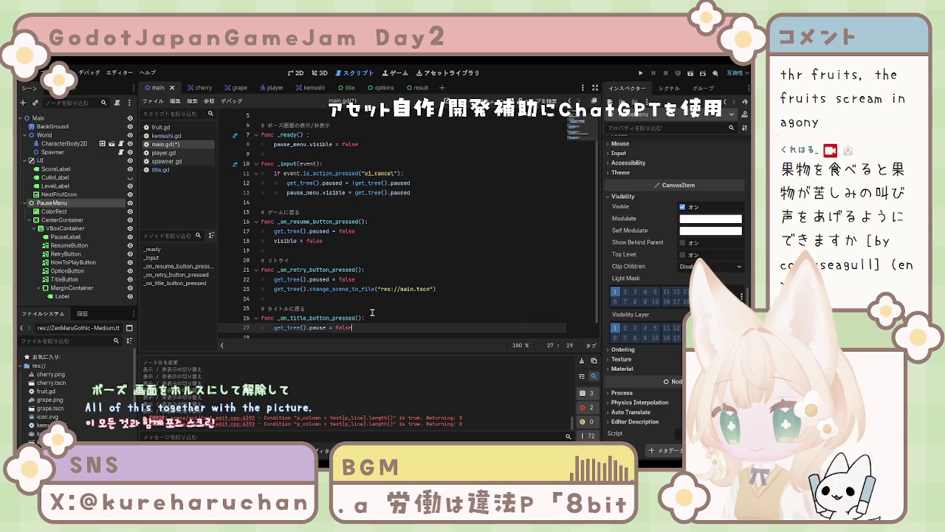
pyautogui.press('Return')
# Add get_tree().change_scene_to_file("res://title.tscn") and save main.gd
pyautogui.write('get')
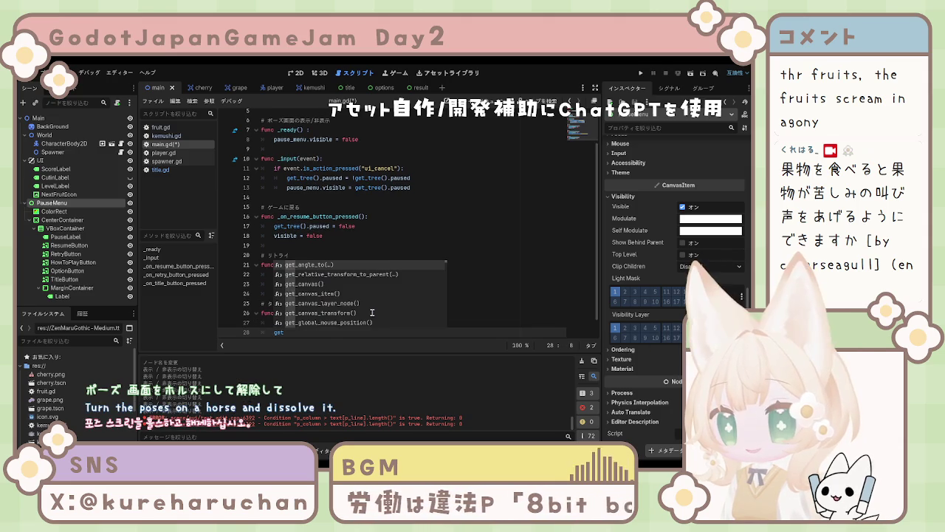
pyautogui.write('_tree')
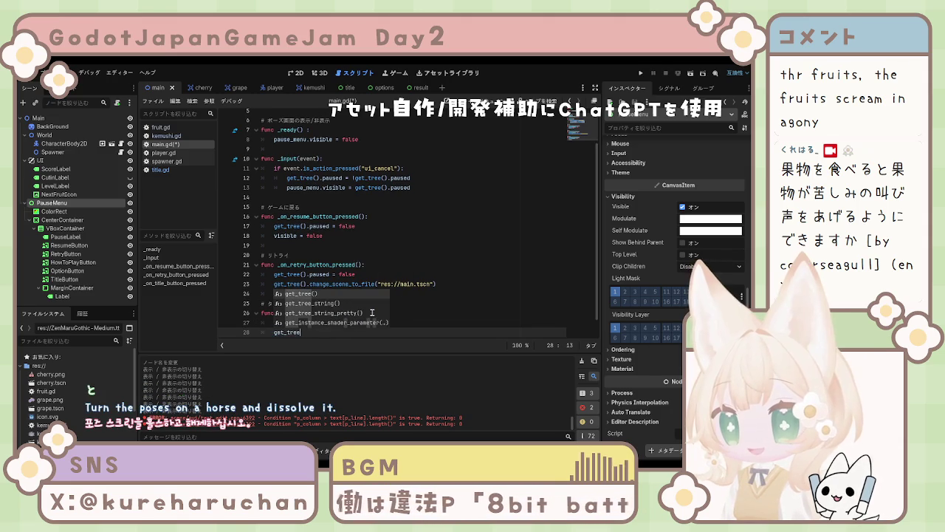
pyautogui.press('Return')
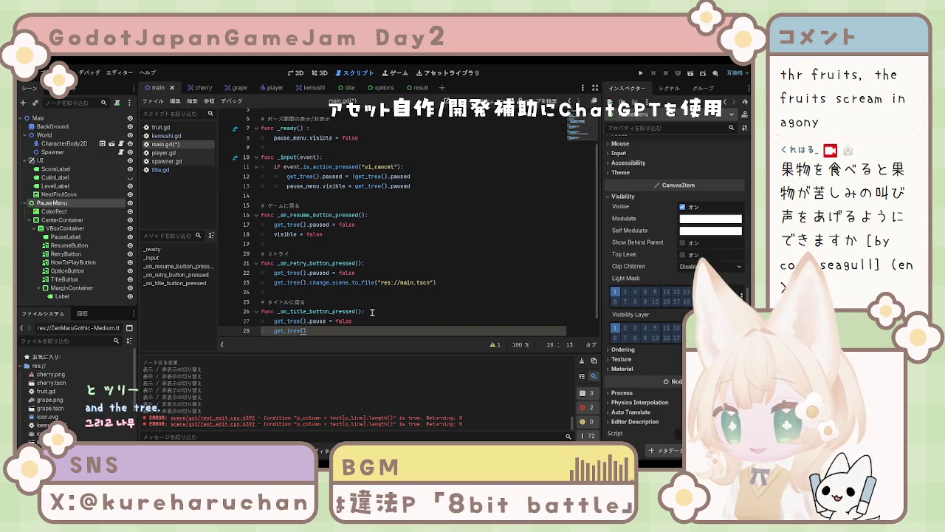
pyautogui.write('.chan')
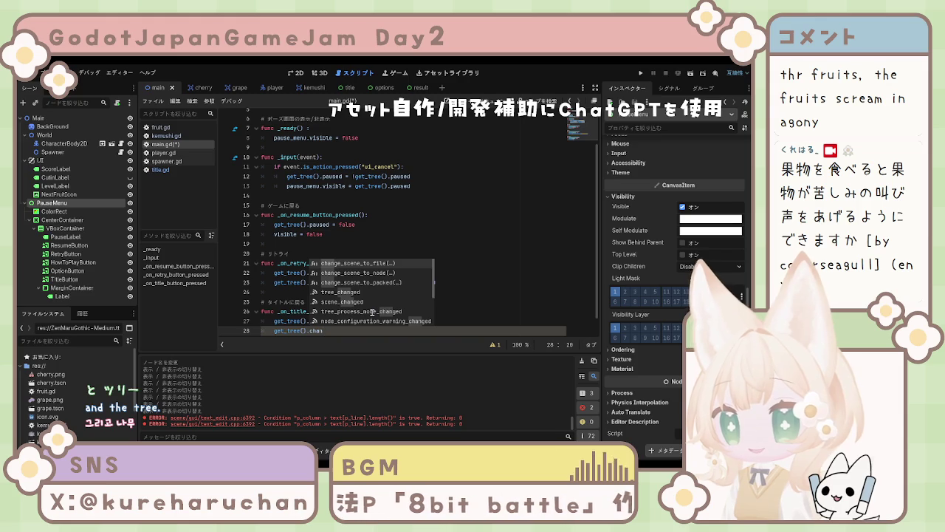
pyautogui.press('Return')
pyautogui.press('Down')
pyautogui.press('Down')
pyautogui.press('Down')
pyautogui.press('Escape')
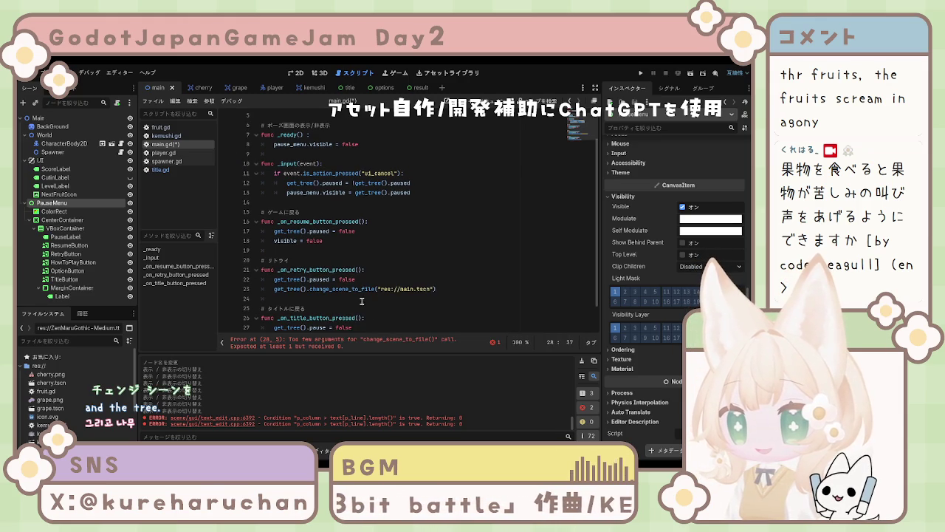
pyautogui.scroll(-2, 365, 301)
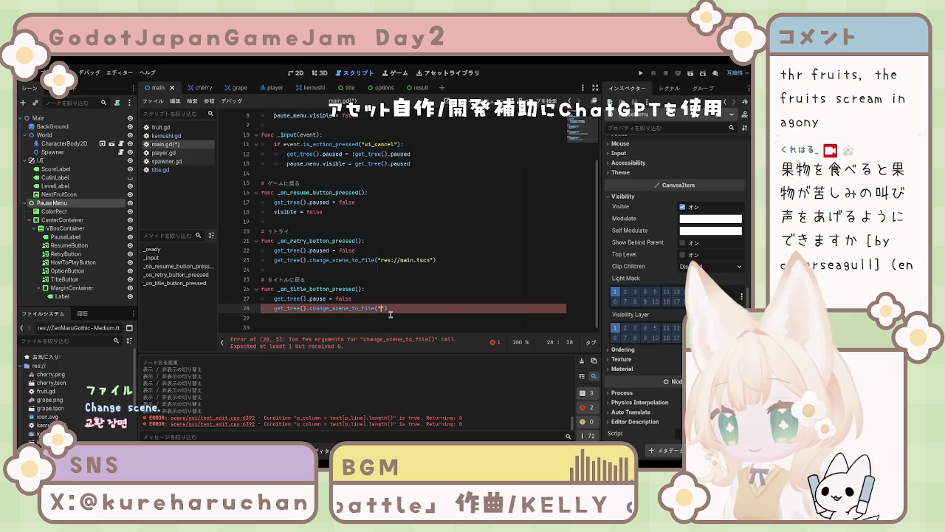
pyautogui.write('"')
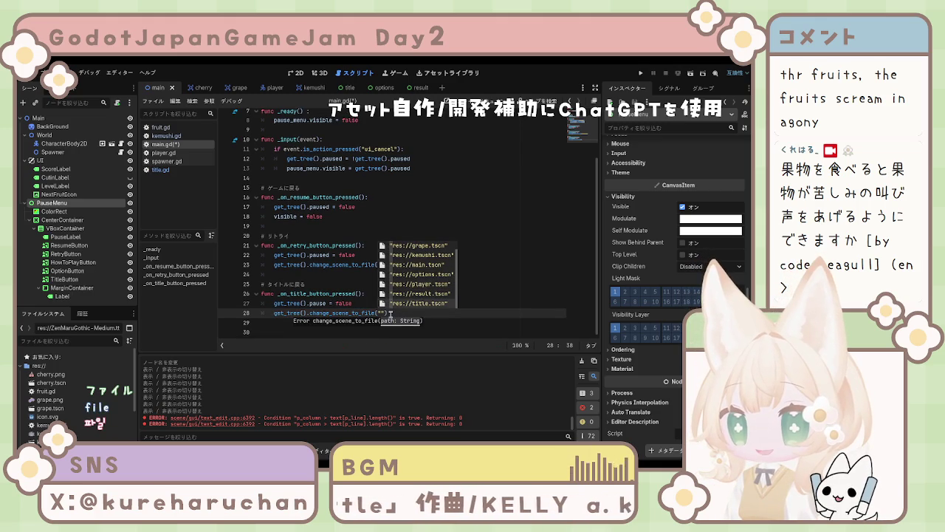
pyautogui.click(417, 302)
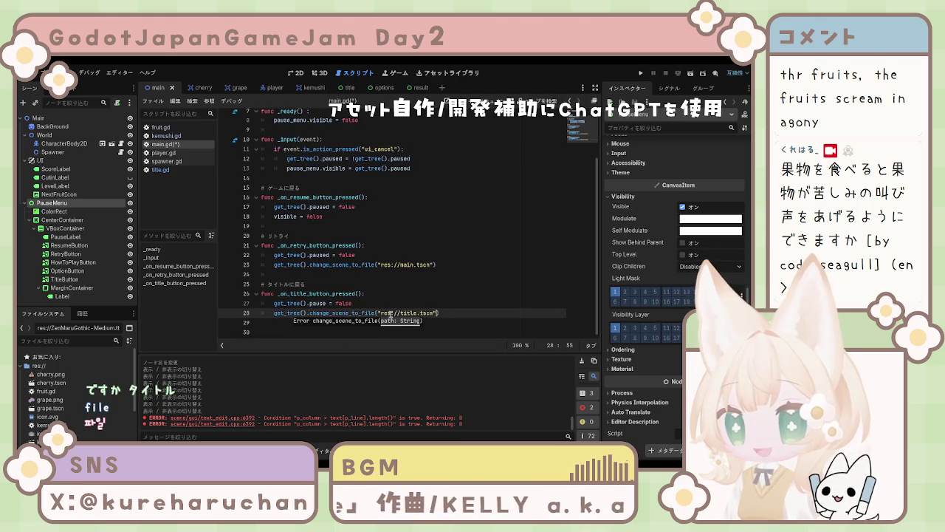
pyautogui.click(465, 321)
pyautogui.hotkey('ctrl', 's')
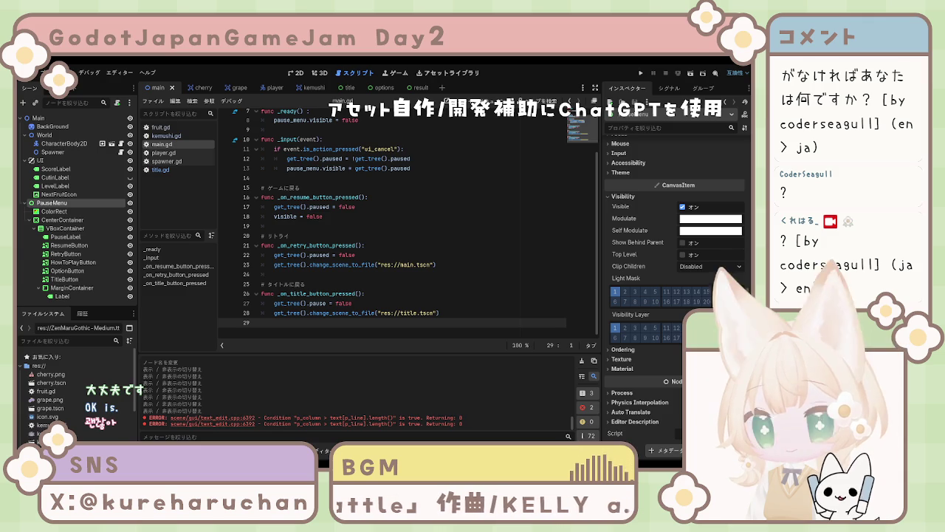
pyautogui.click(452, 312)
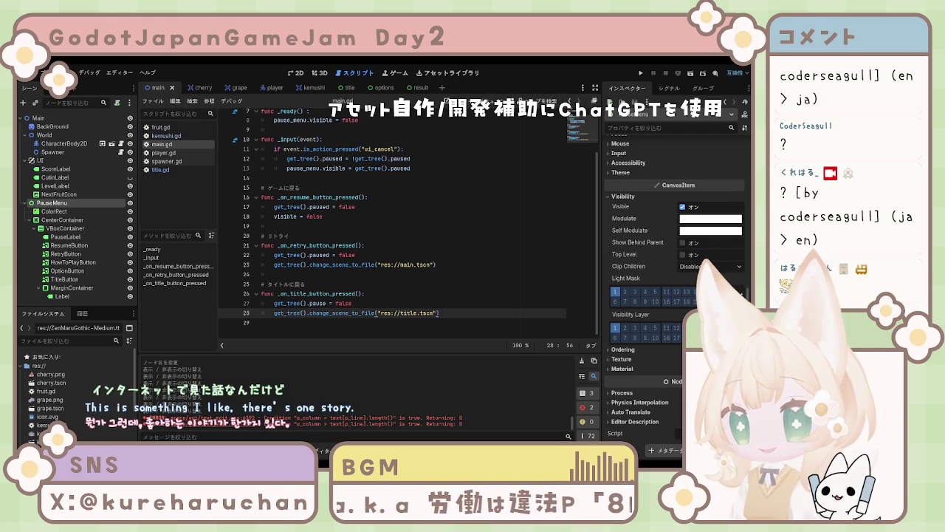
# Put a '# リザルト画面へ' comment on line 30 with an empty line 31 after it
pyautogui.press('Return')
pyautogui.press('Return')
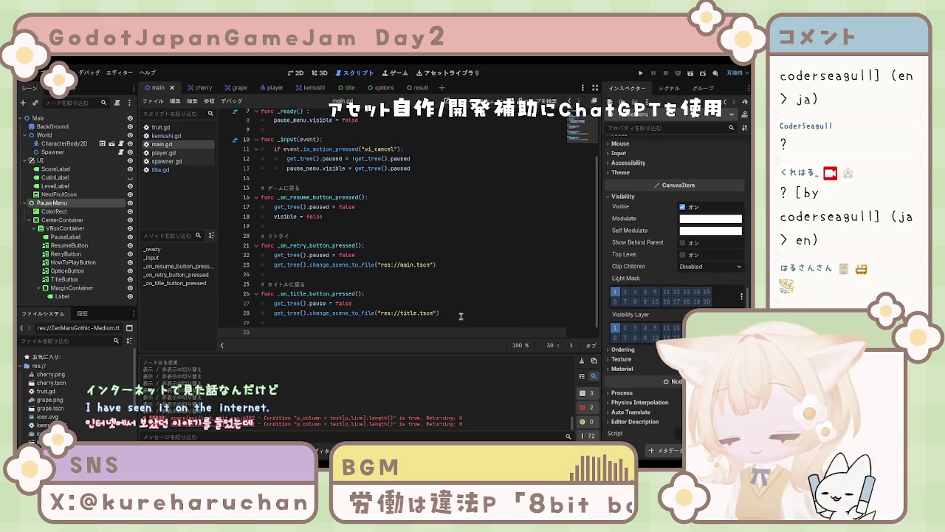
pyautogui.write('#')
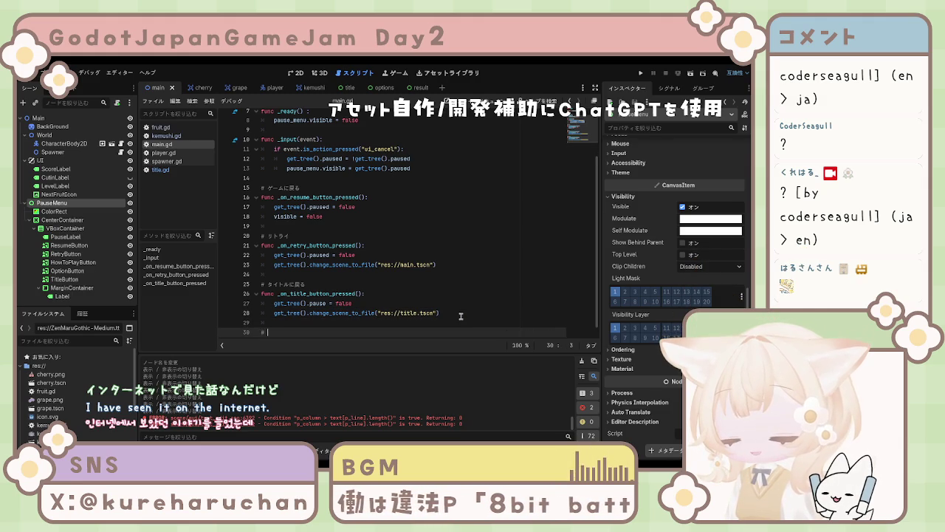
pyautogui.write('ゆ')
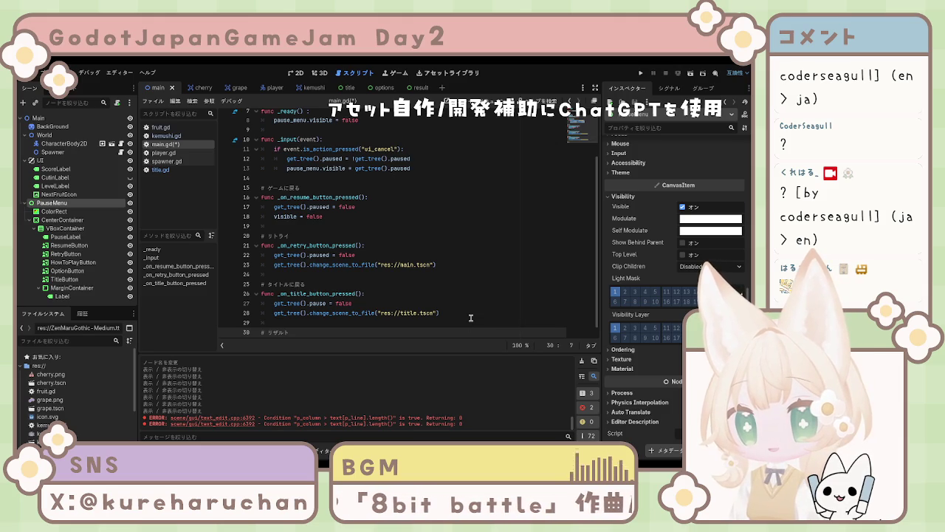
pyautogui.write('画面')
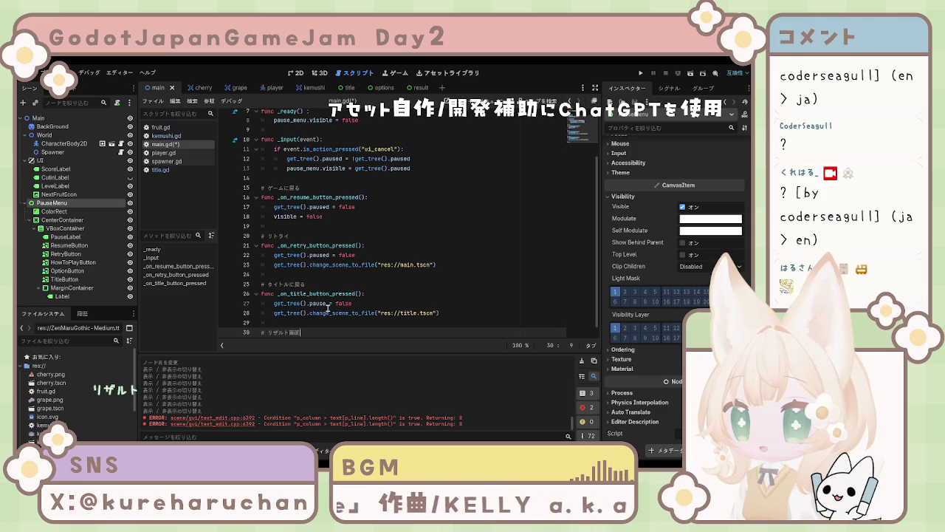
pyautogui.press('Return')
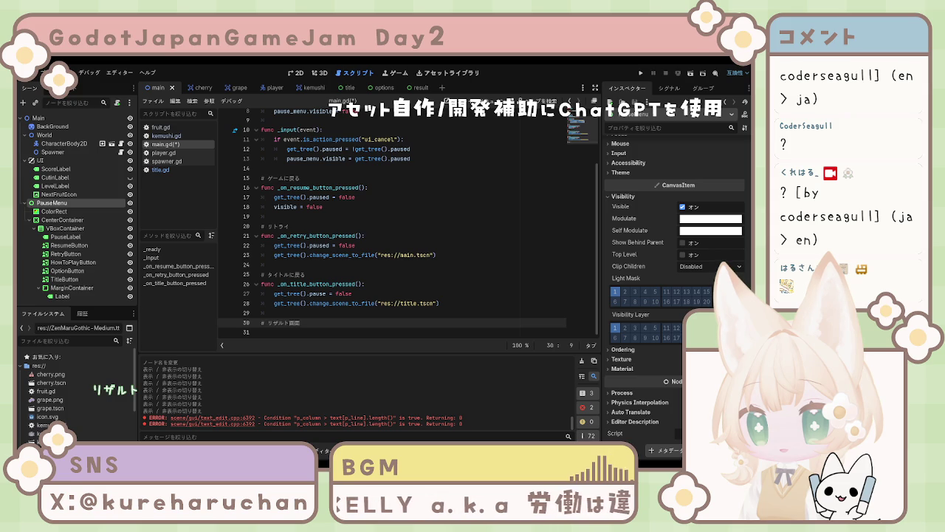
pyautogui.press('4')
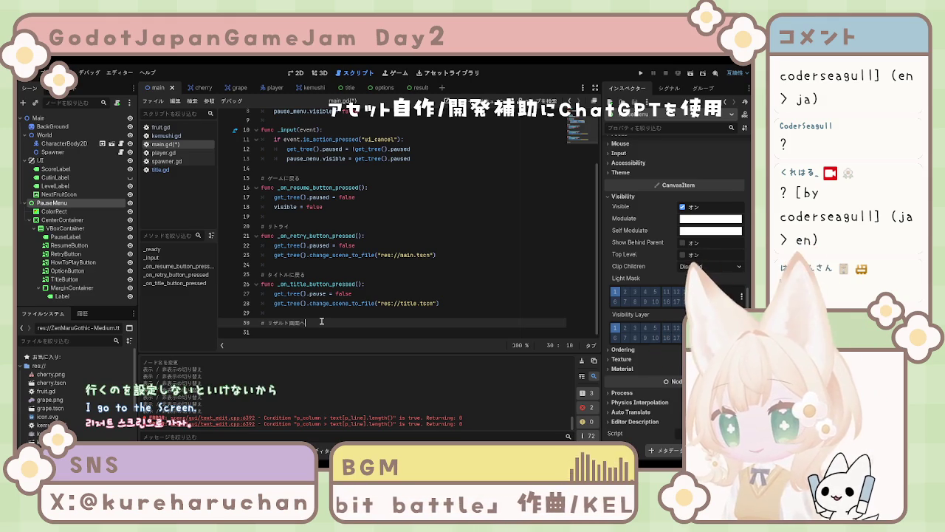
pyautogui.write('へ')
pyautogui.press('Return')
pyautogui.press('Return')
pyautogui.press('Up')
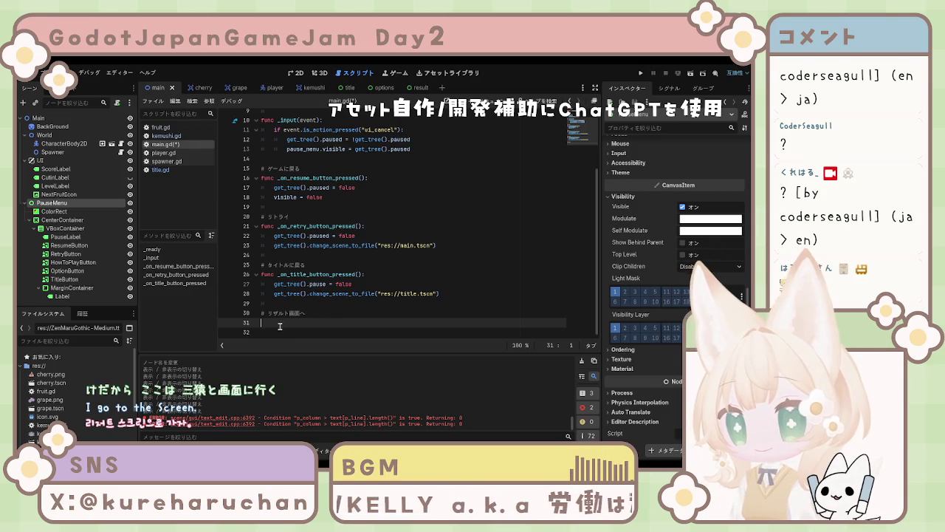
# Write GameData.final_score = score on line 31
pyautogui.write('a')
pyautogui.write('func')
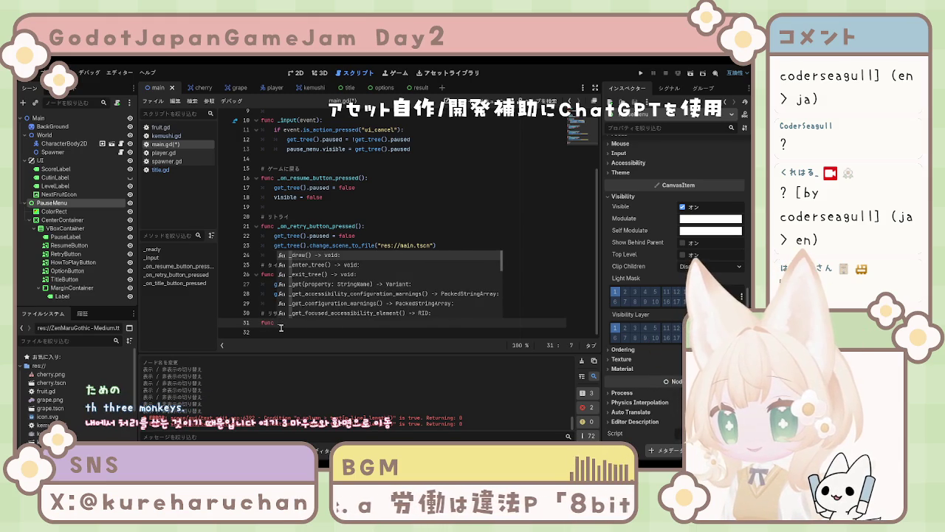
pyautogui.press('BackSpace')
pyautogui.press('BackSpace')
pyautogui.press('BackSpace')
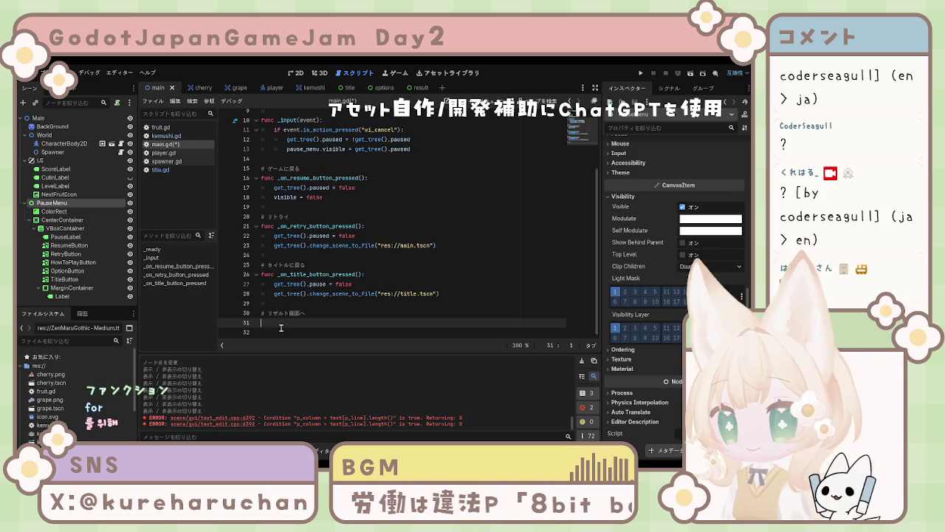
pyautogui.write('fame')
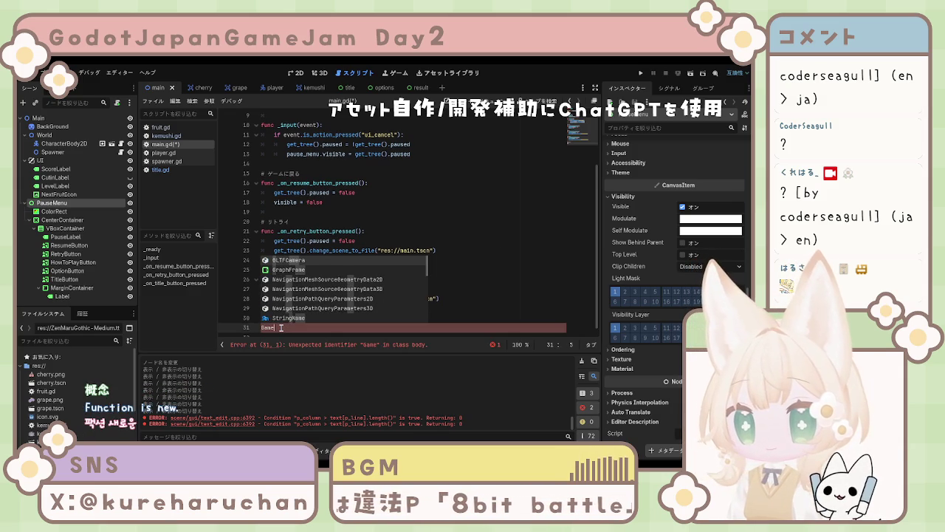
pyautogui.write('Data')
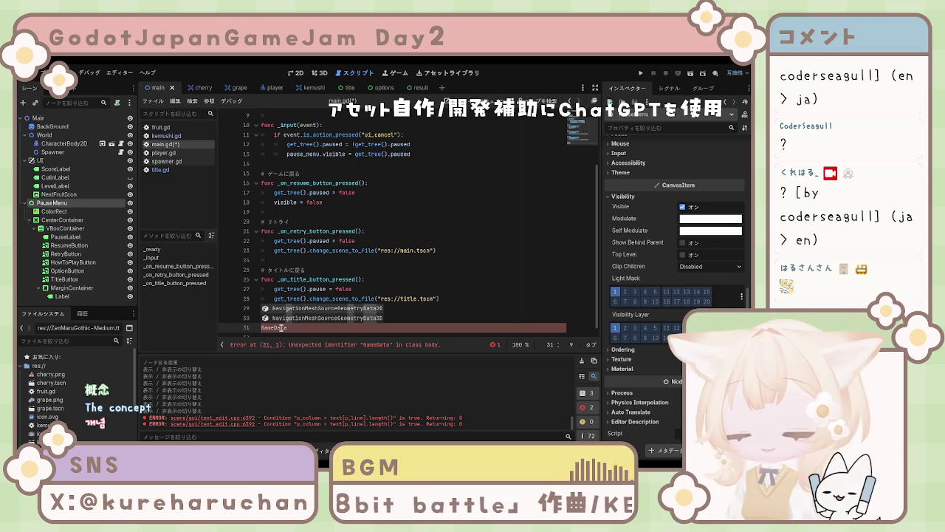
pyautogui.write('.')
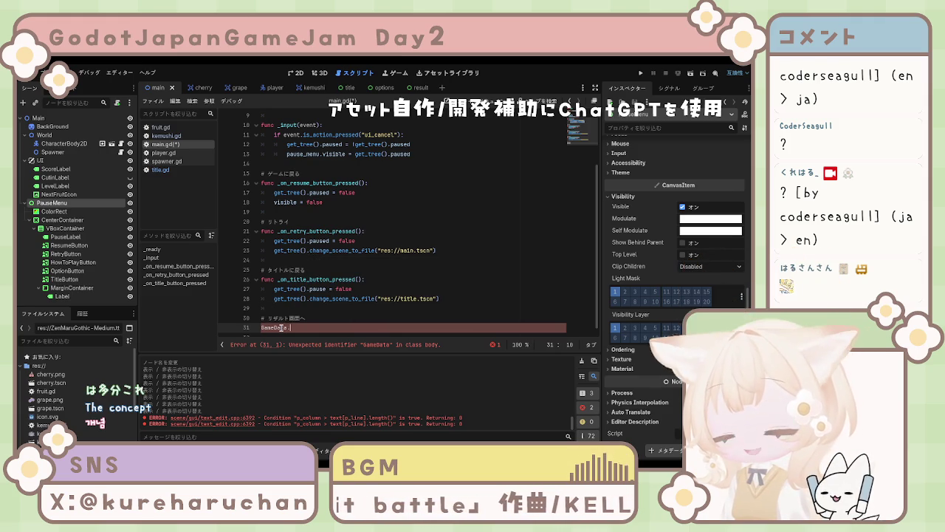
pyautogui.write('fina')
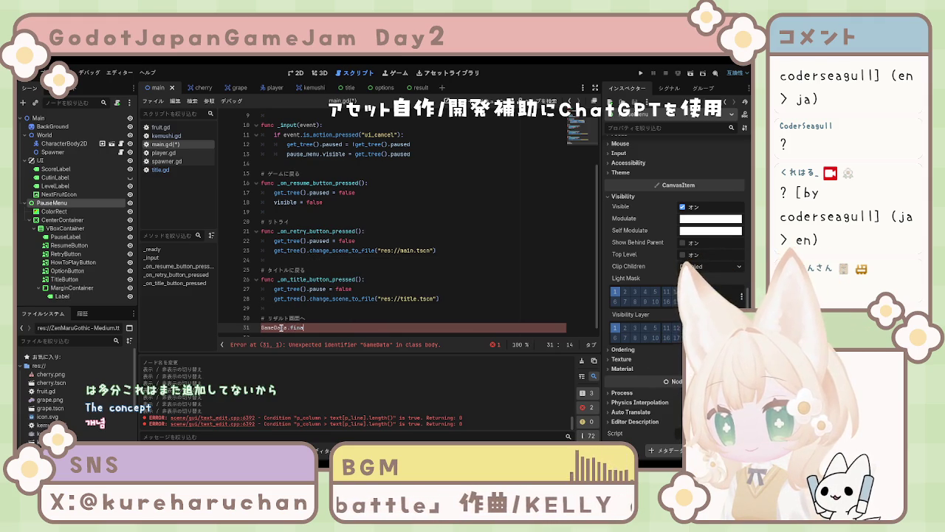
pyautogui.write('l_score')
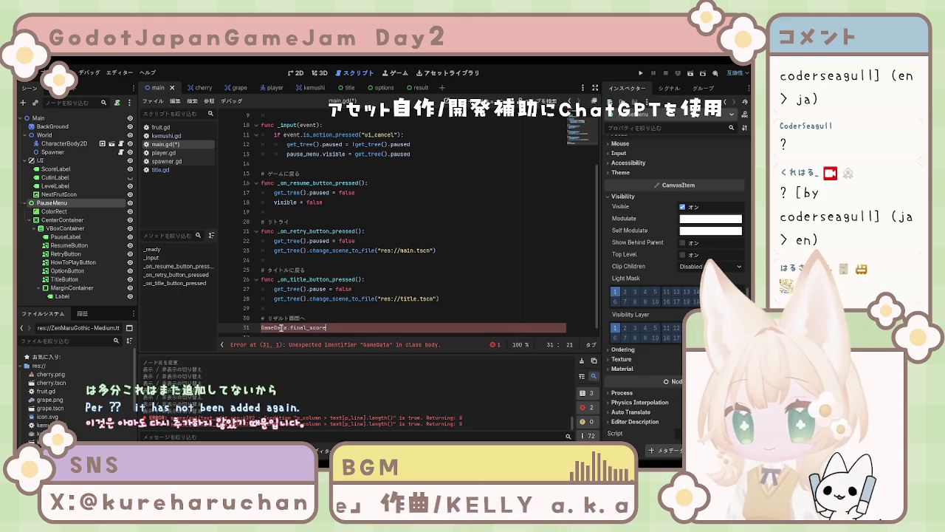
pyautogui.write(' =score')
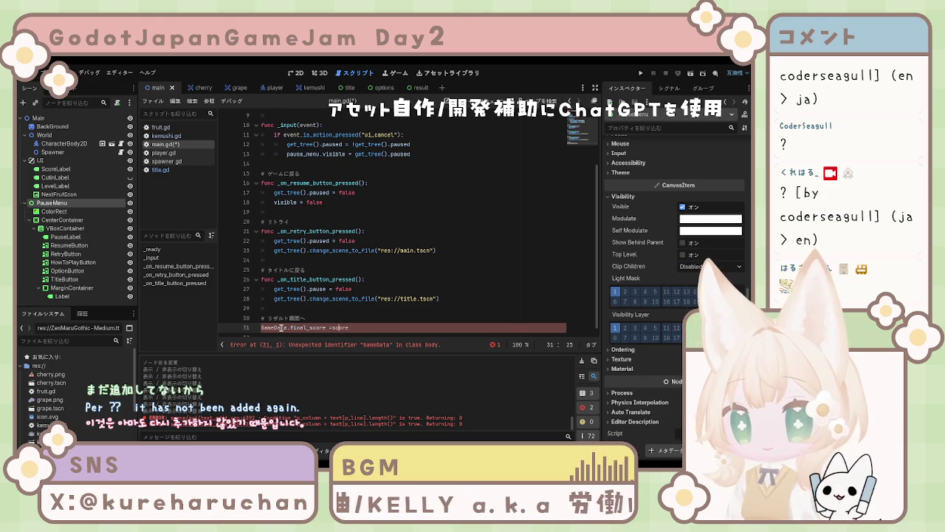
pyautogui.press('Right')
pyautogui.press('Right')
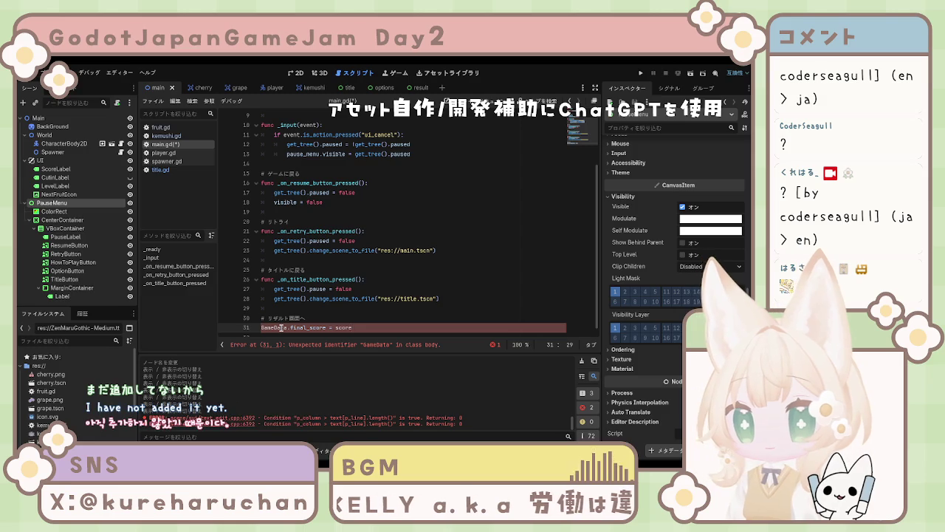
pyautogui.press('Return')
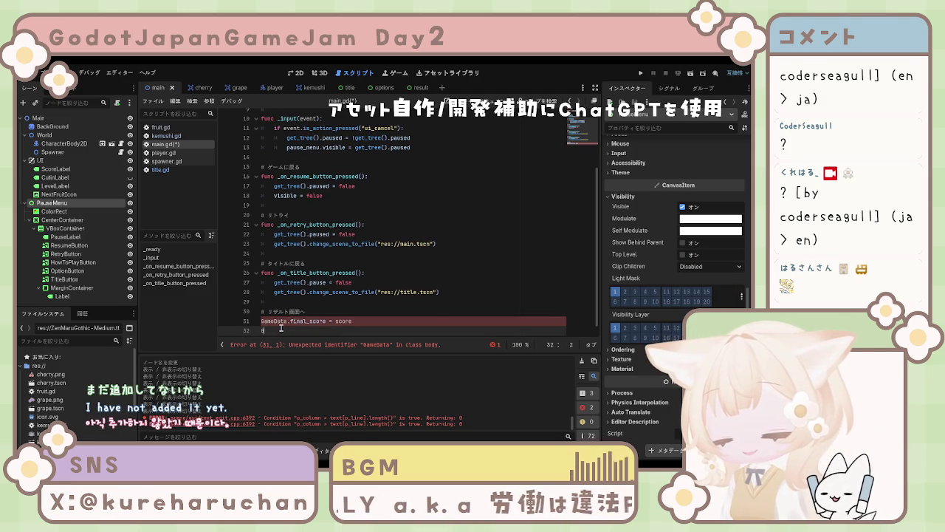
# Add GameData.final_stage = evolution_stage on the following line
pyautogui.write('Game')
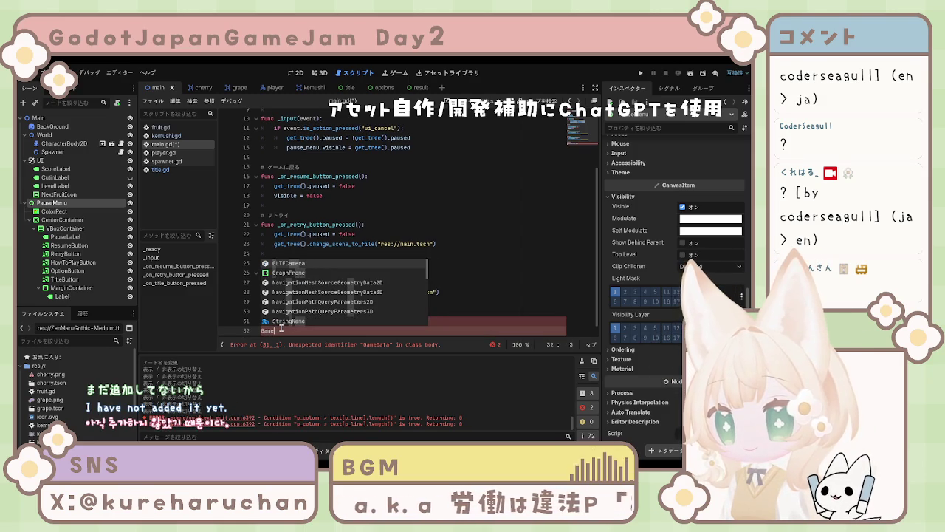
pyautogui.scroll(-1, 383, 239)
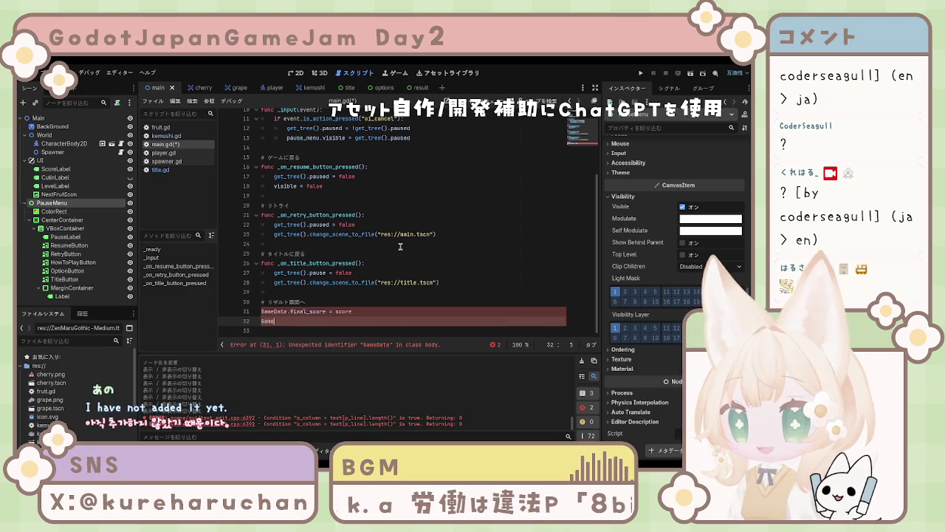
pyautogui.write('Data')
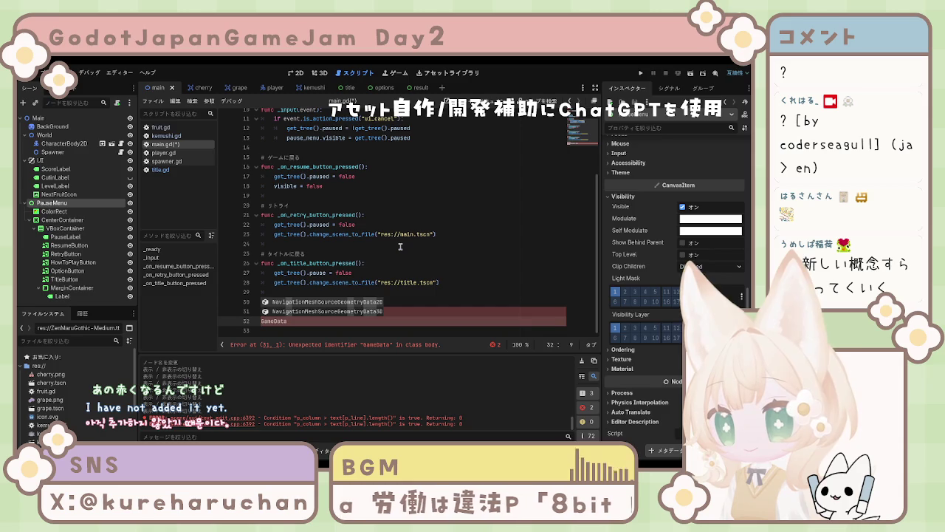
pyautogui.write('.')
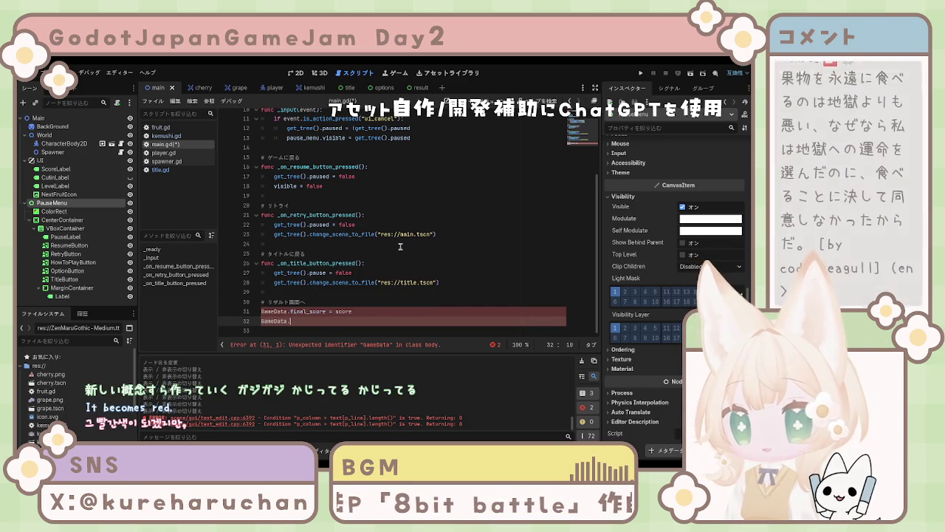
pyautogui.write('final')
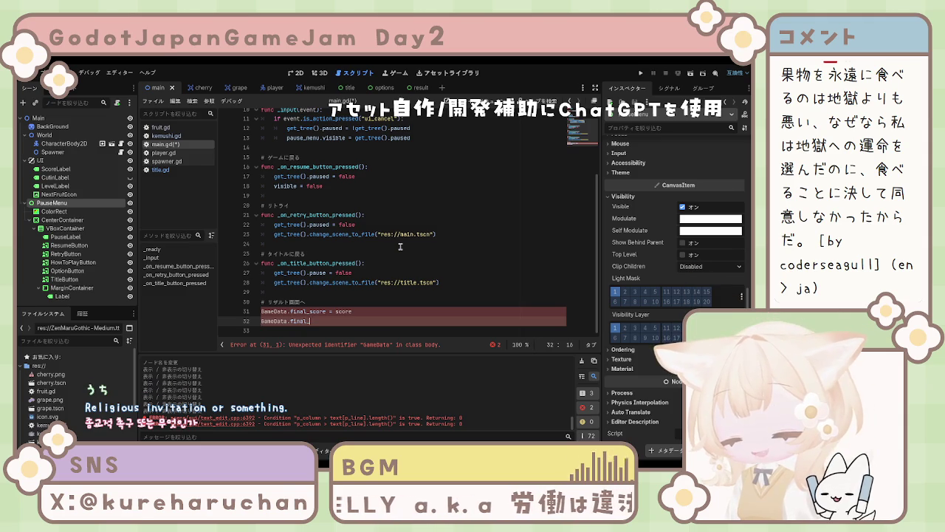
pyautogui.write('_')
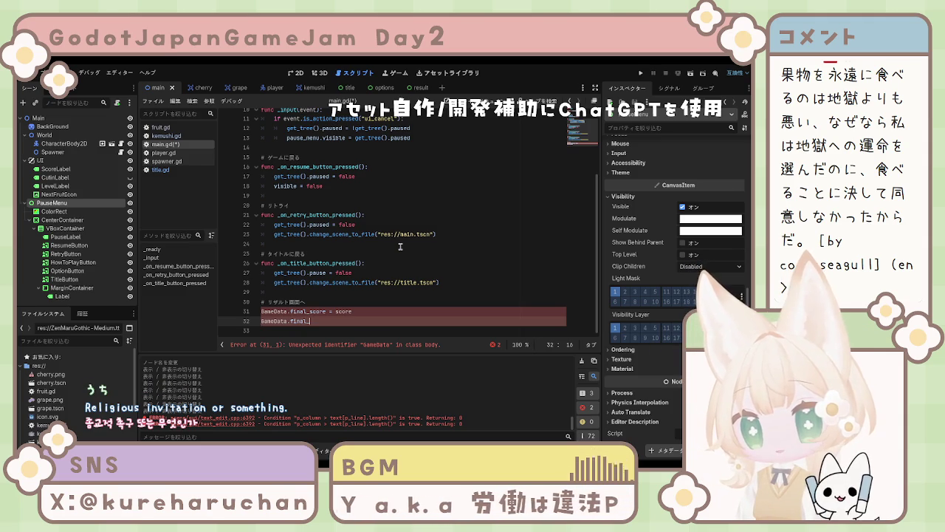
pyautogui.write('stage')
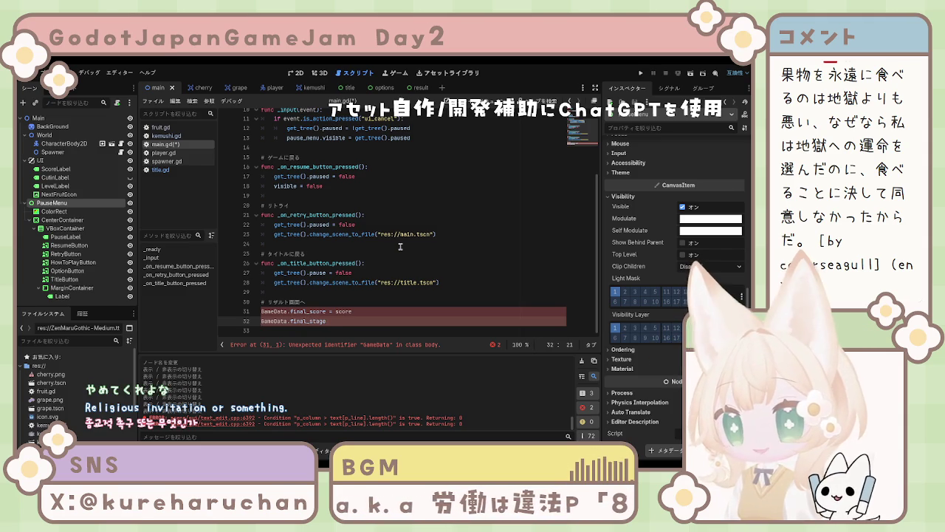
pyautogui.write(' =')
pyautogui.write(' e')
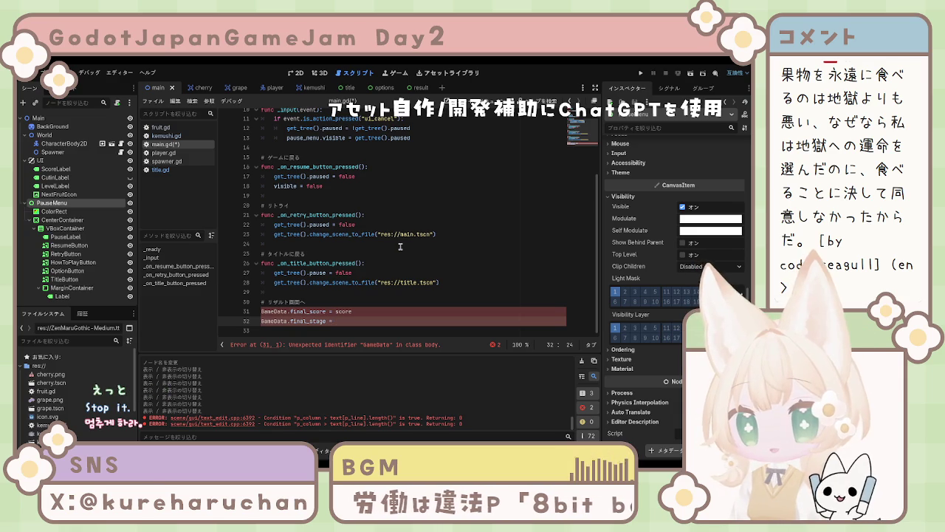
pyautogui.write('vo')
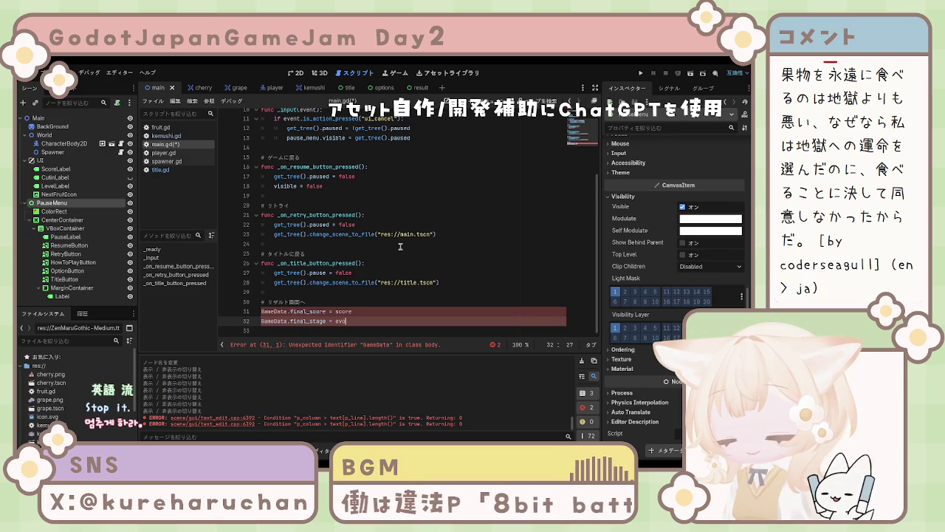
pyautogui.write('lution')
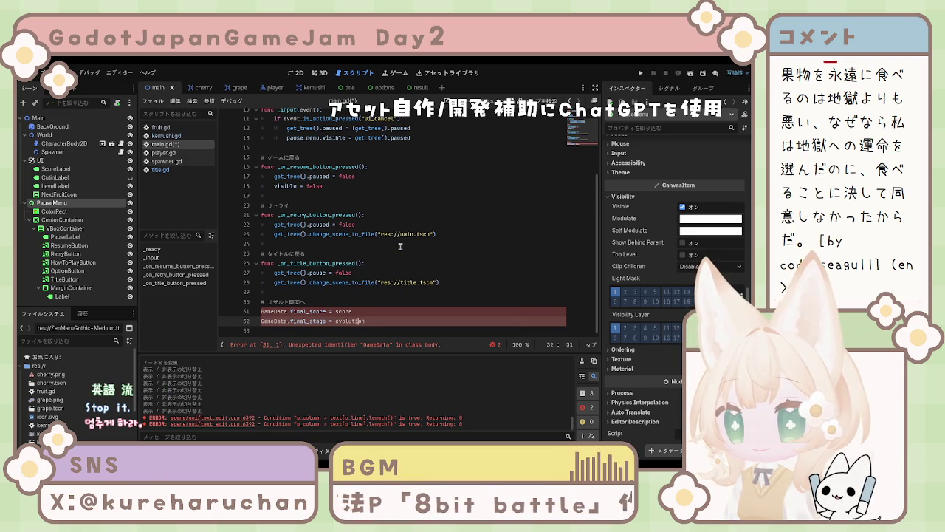
pyautogui.write('_stage')
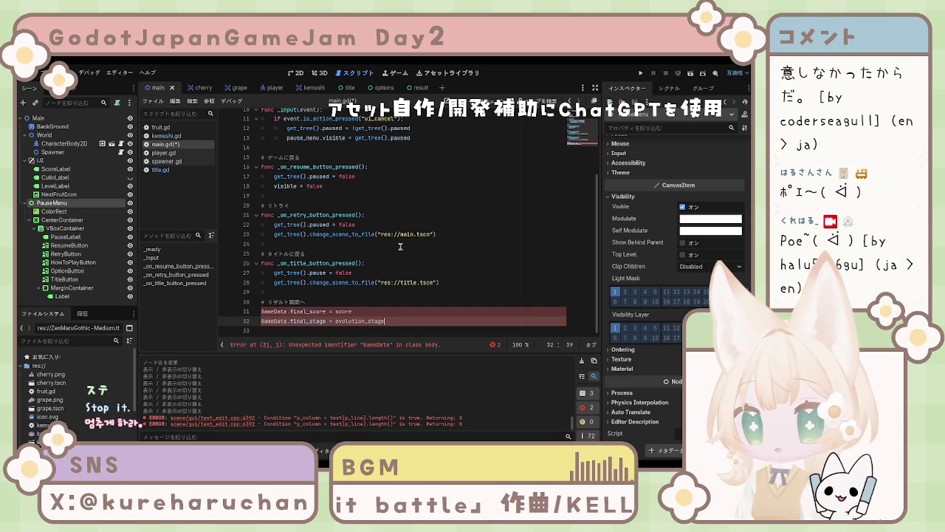
pyautogui.press('Return')
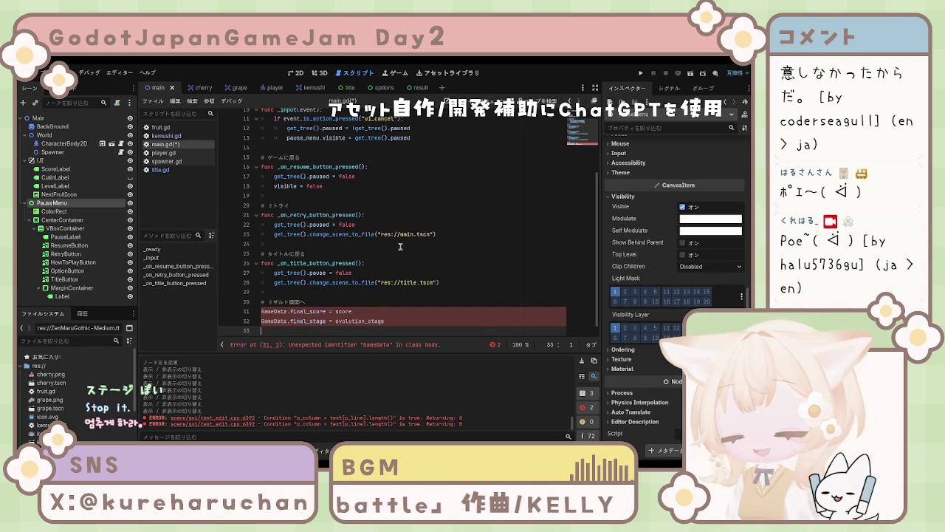
# Write GameData.is_clear = false on line 33 and move to line 34
pyautogui.write('#Gamedata')
pyautogui.press('BackSpace')
pyautogui.press('BackSpace')
pyautogui.press('BackSpace')
pyautogui.write('Da')
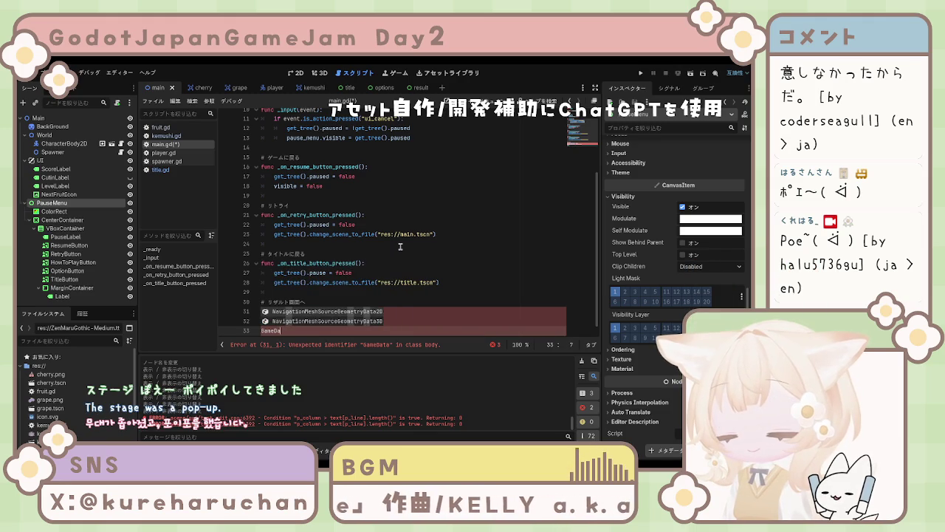
pyautogui.write('ta.')
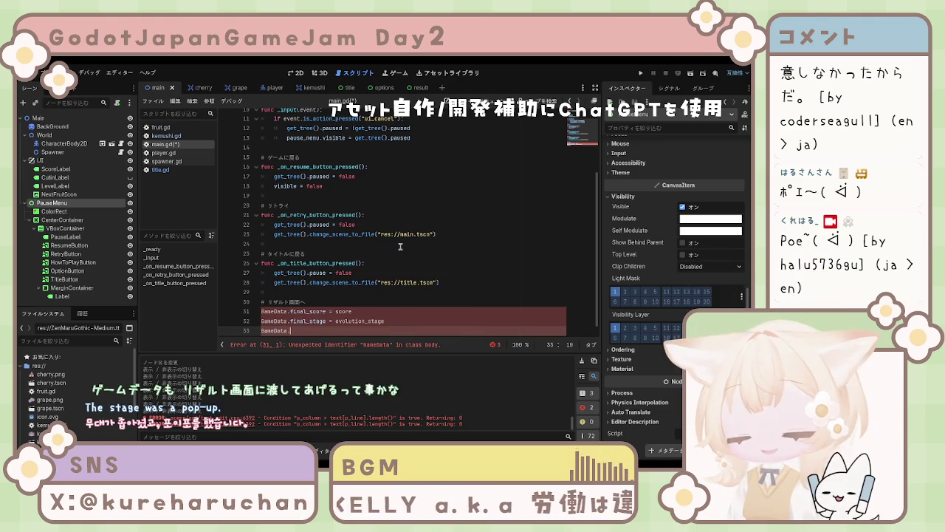
pyautogui.write('is_c')
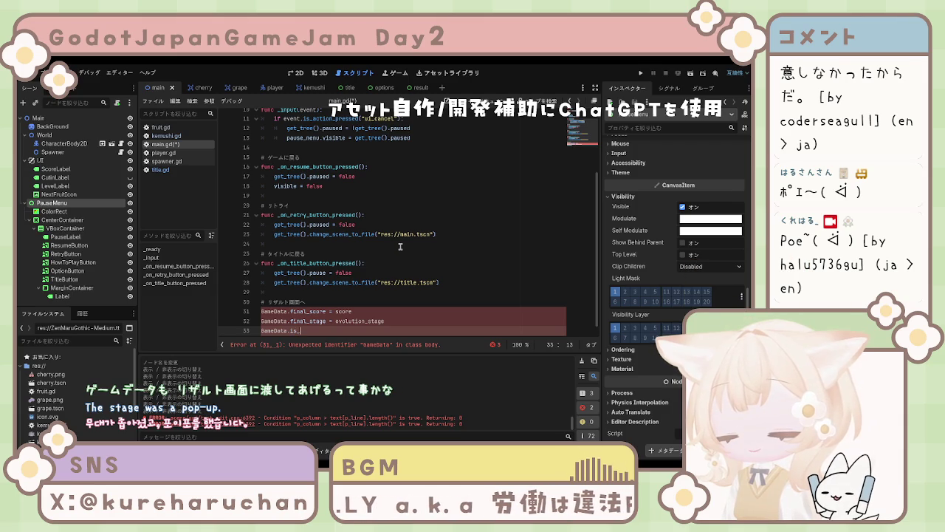
pyautogui.write('lear ')
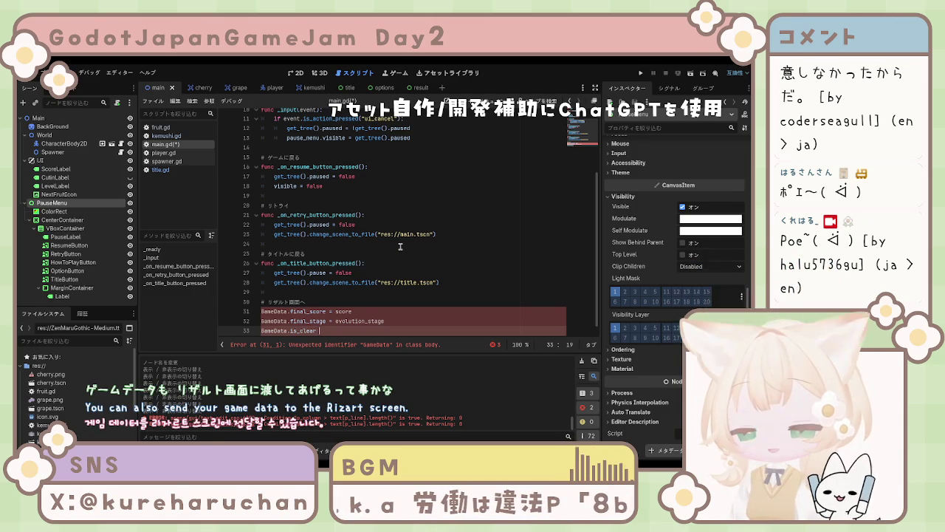
pyautogui.write('= fal')
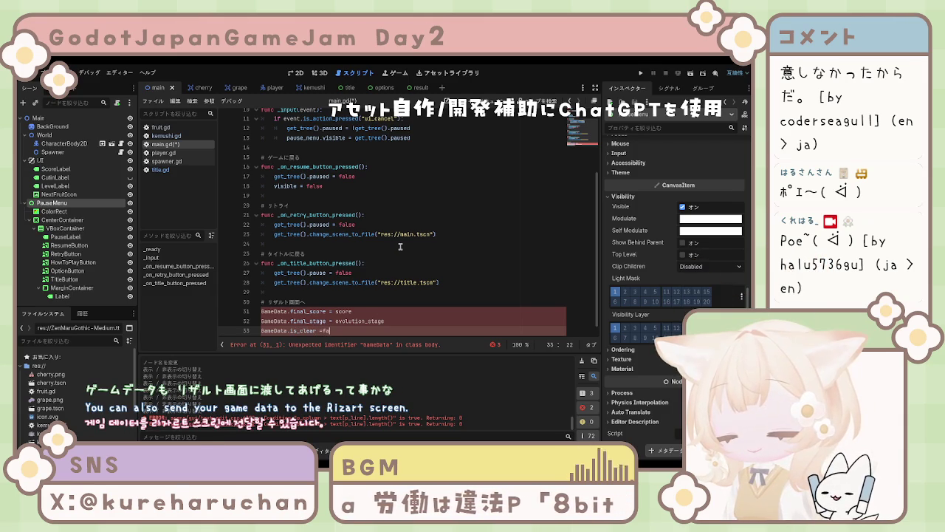
pyautogui.write('se')
pyautogui.press('Left')
pyautogui.press('Left')
pyautogui.press('Left')
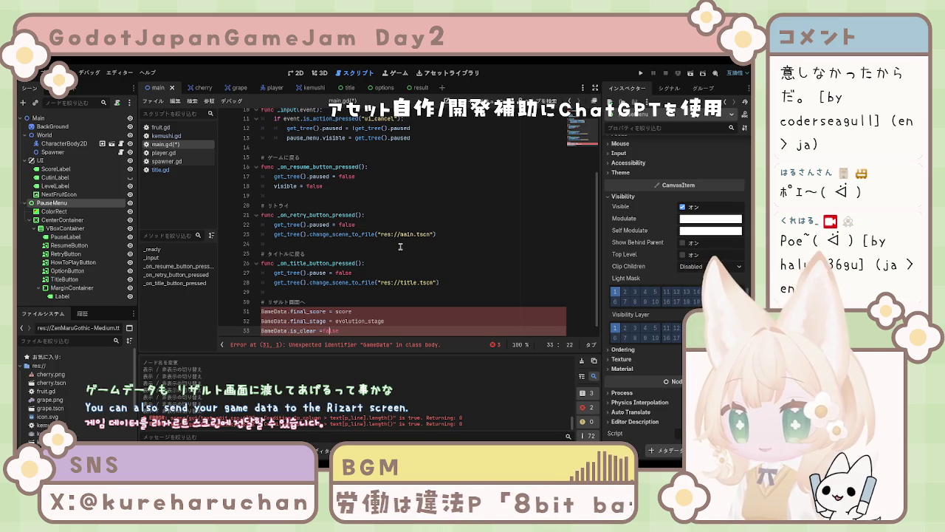
pyautogui.press('Right')
pyautogui.press('Right')
pyautogui.press('Right')
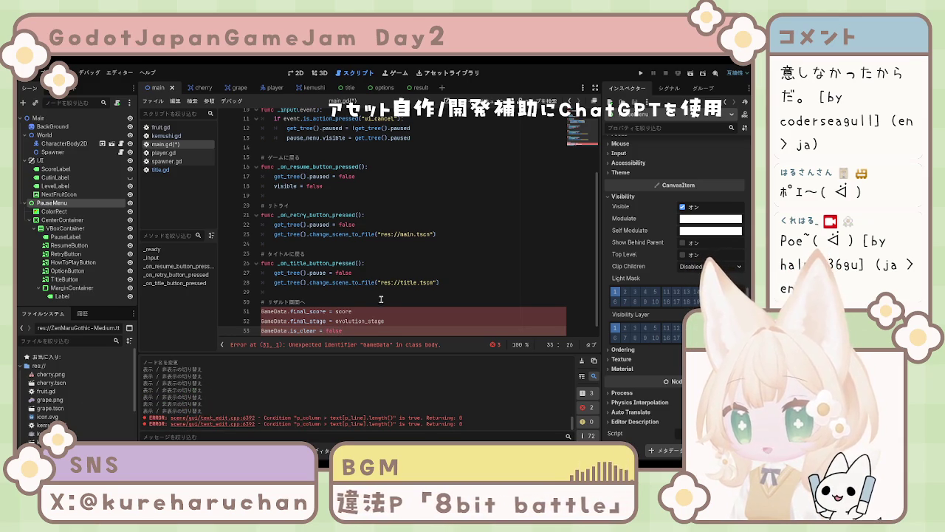
pyautogui.scroll(-1, 306, 317)
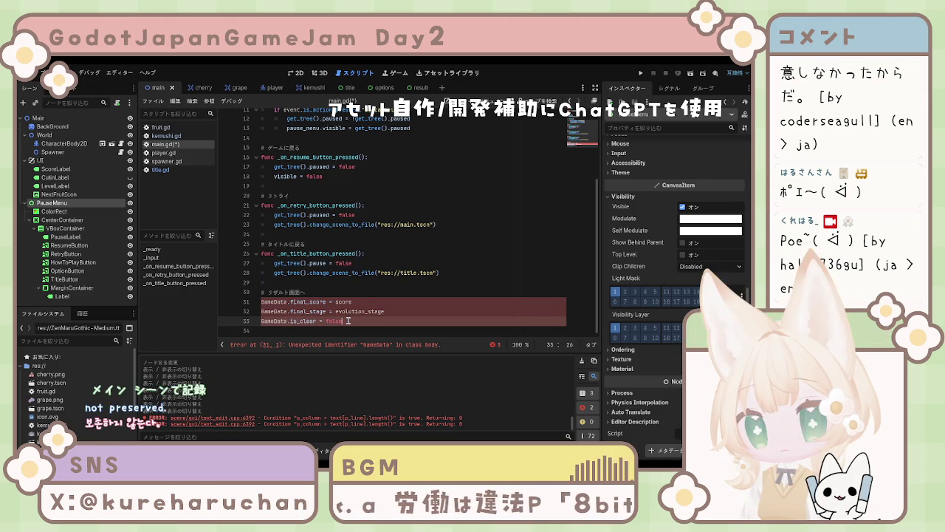
pyautogui.press('Down')
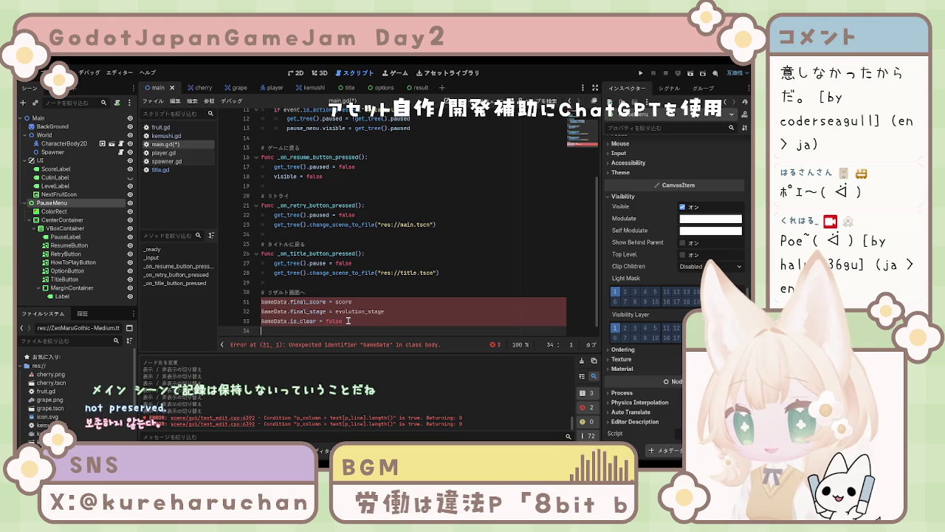
# Write get_tree().change_scene_to_file("res://result.tscn") on line 35 after a blank line
pyautogui.press('Return')
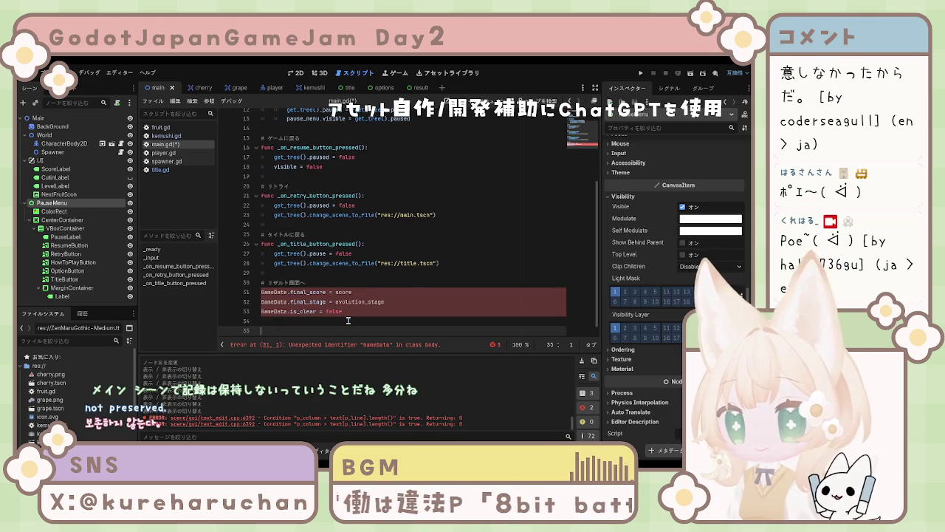
pyautogui.write('get_')
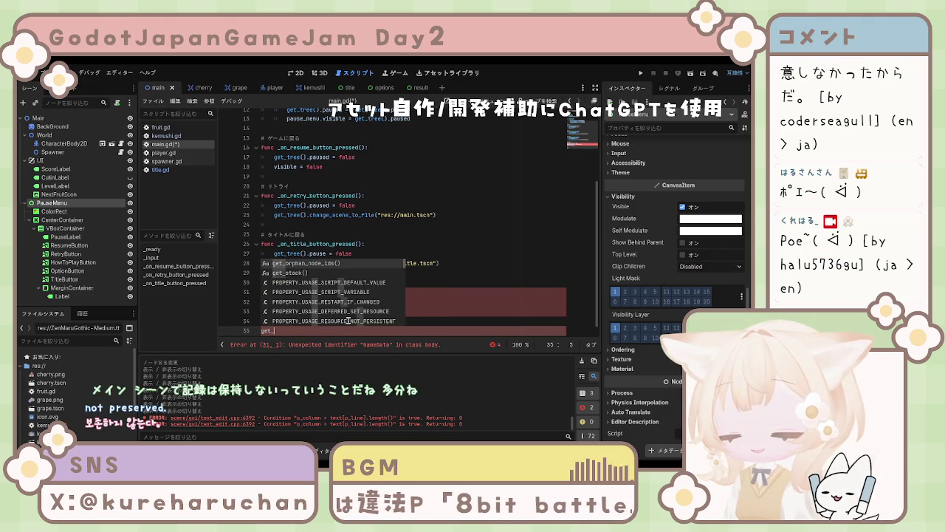
pyautogui.write('tree')
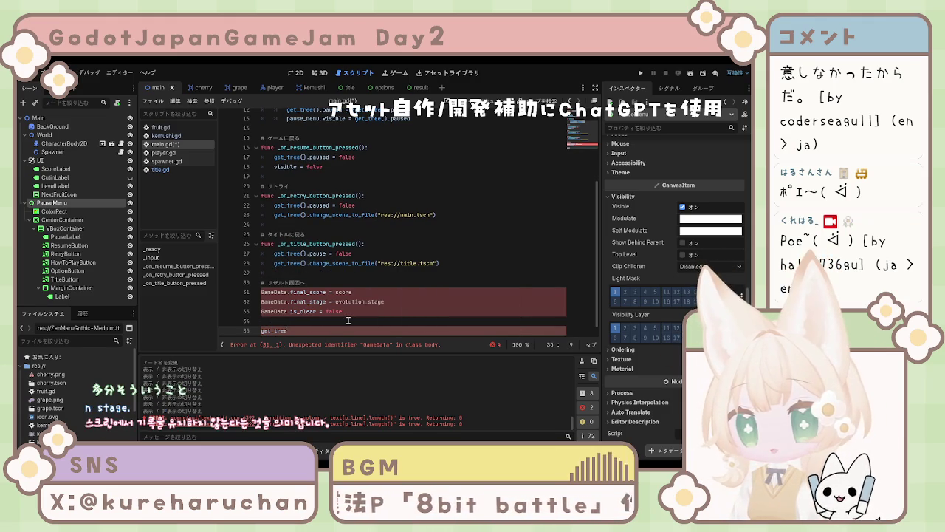
pyautogui.write('().')
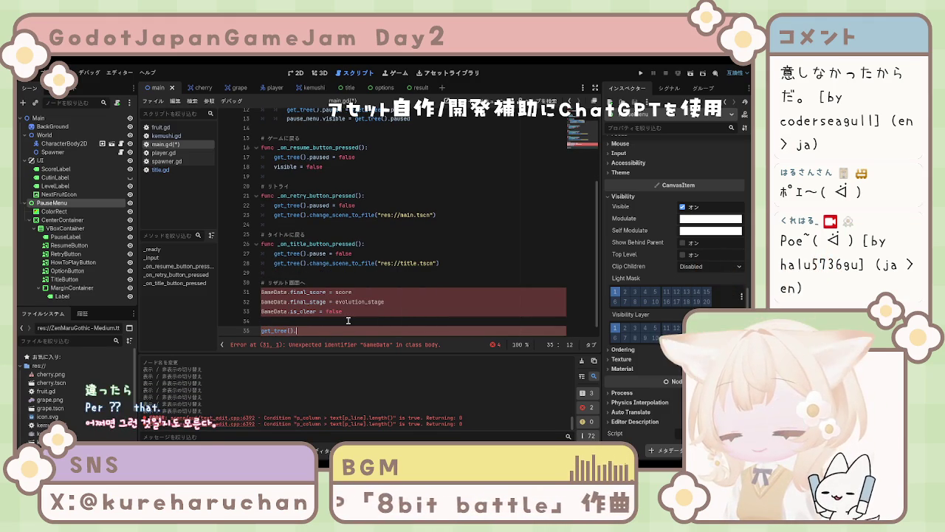
pyautogui.write('change')
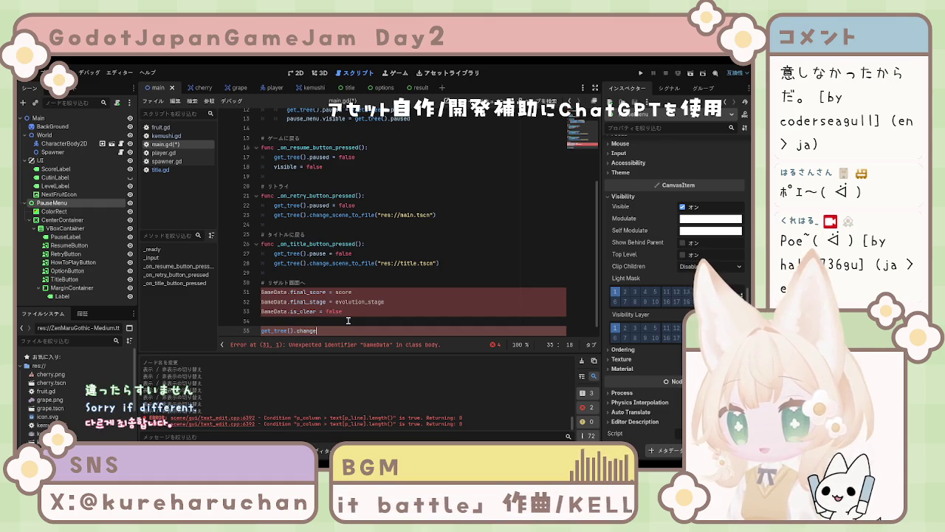
pyautogui.write('_')
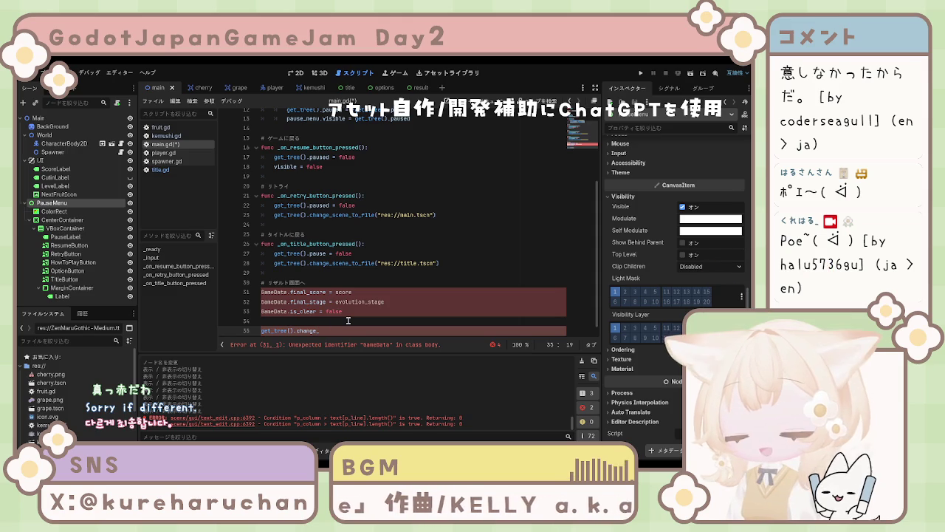
pyautogui.write('scene')
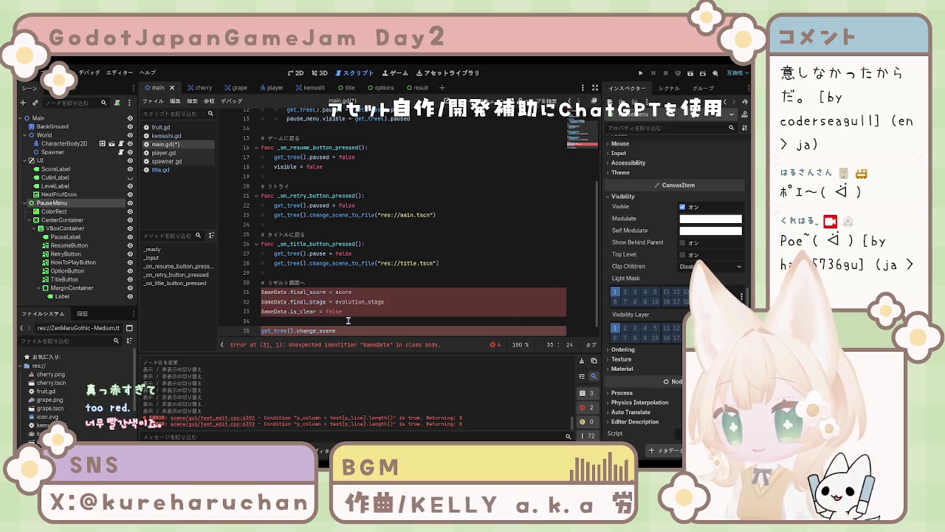
pyautogui.write('_to')
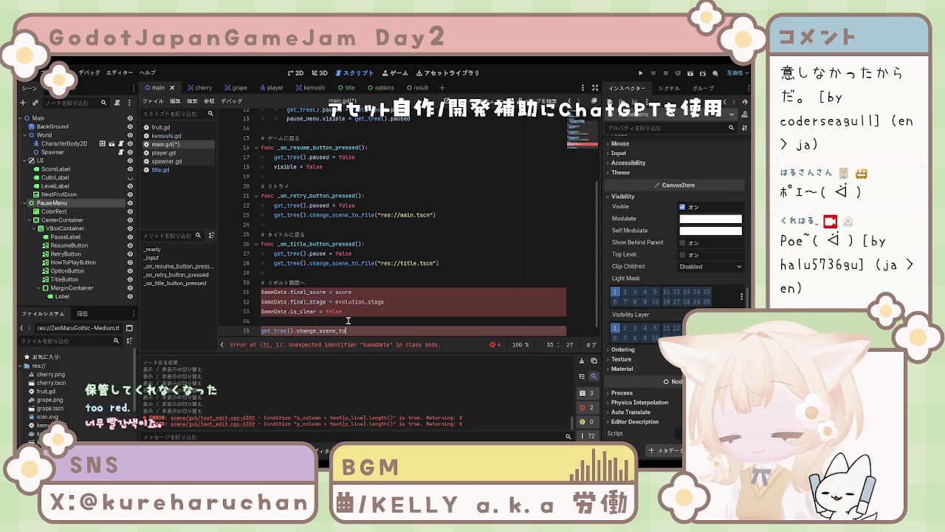
pyautogui.write('_file')
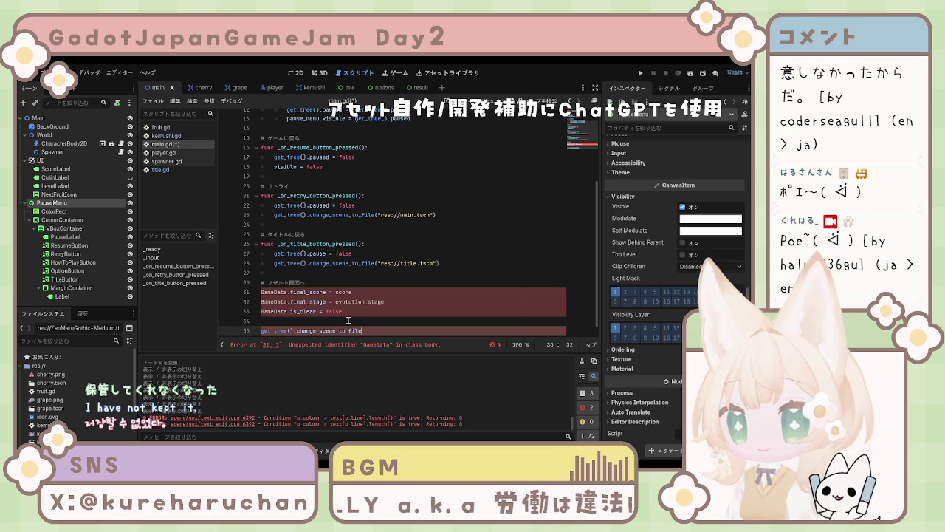
pyautogui.write('(')
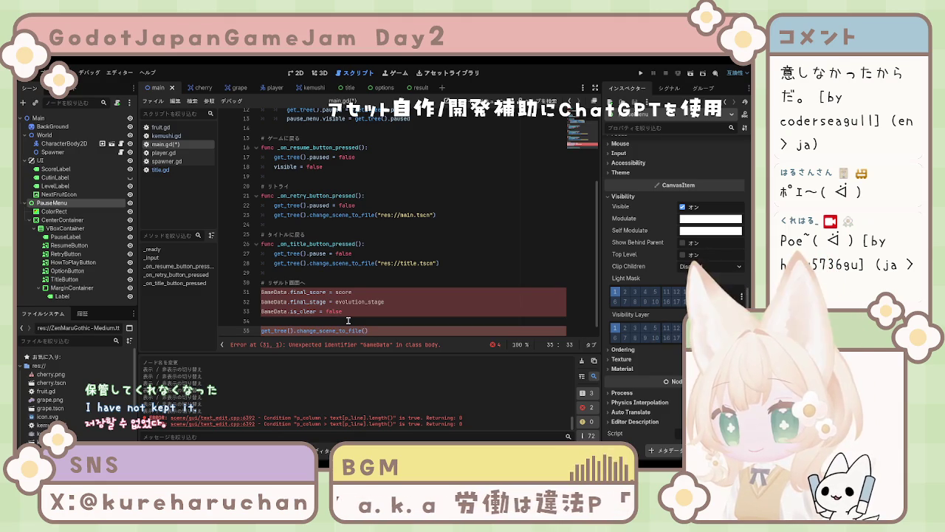
pyautogui.write('"res:')
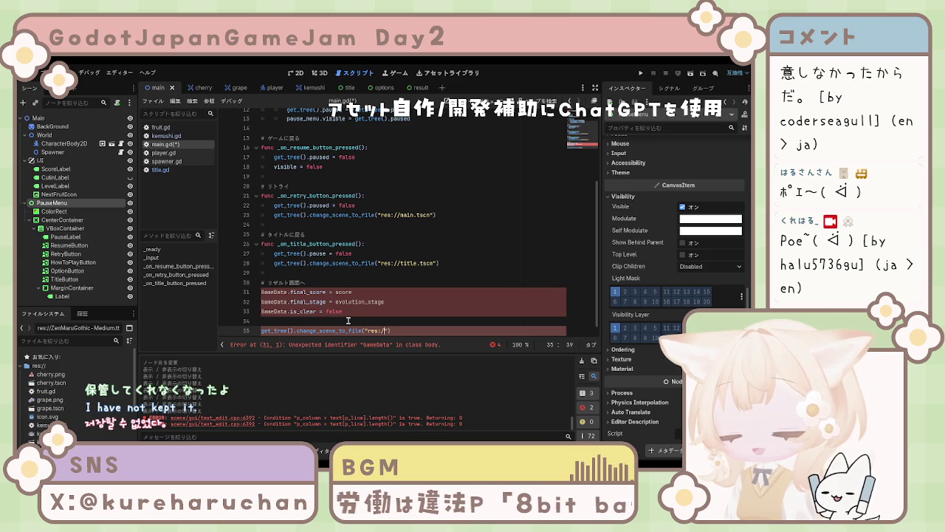
pyautogui.write('//result.tscn')
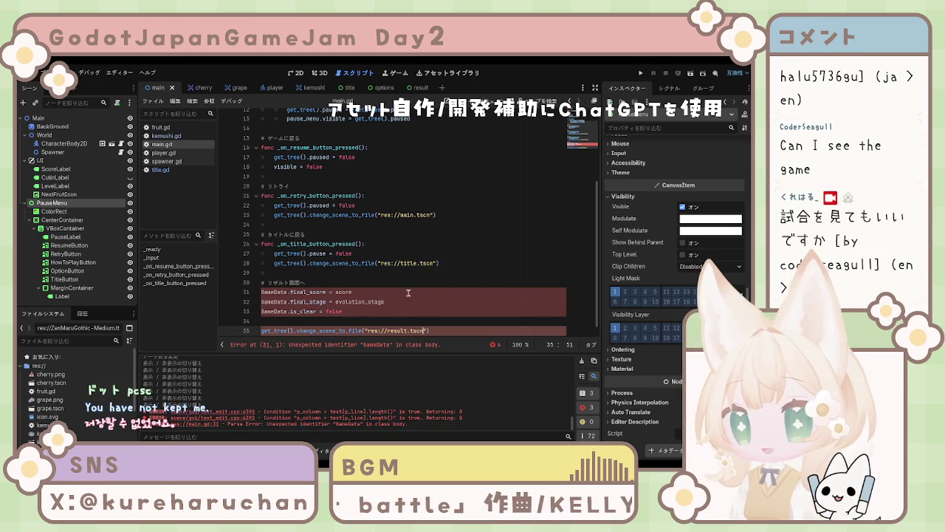
pyautogui.scroll(-1, 451, 265)
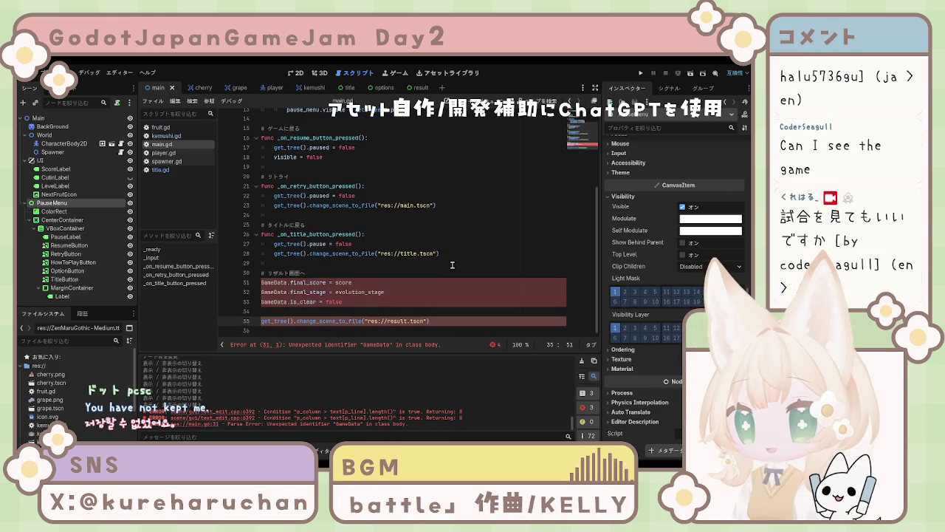
# Comment out main.gd's final_score, final_stage, is_clear and result.tscn scene-change lines, then save
pyautogui.click(263, 281)
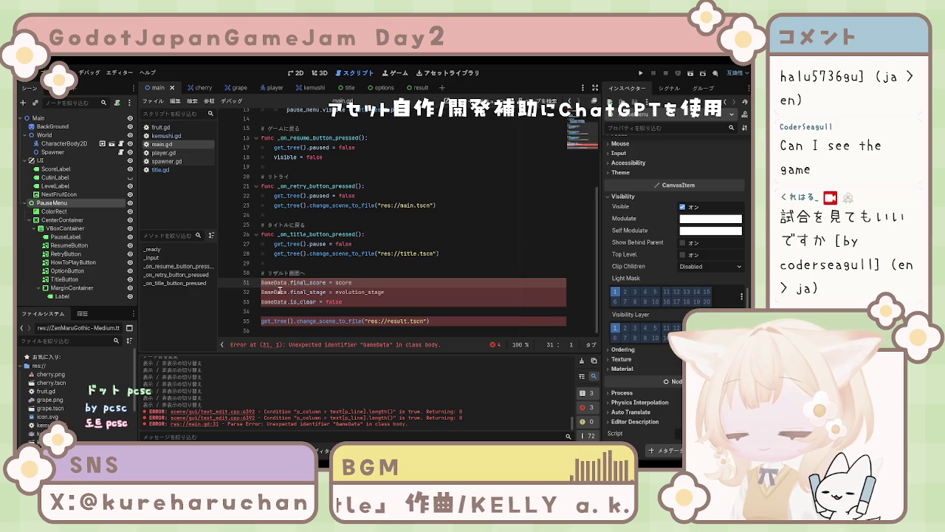
pyautogui.write('#')
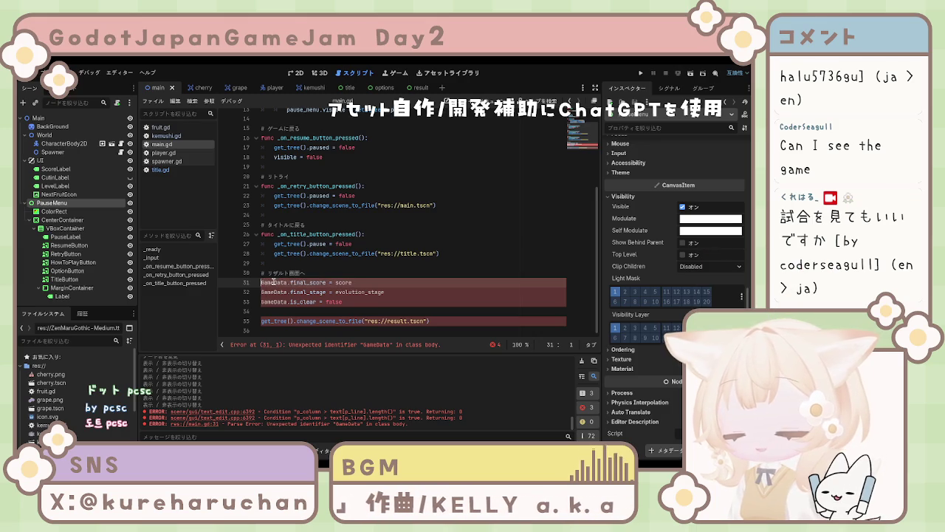
pyautogui.write('#')
pyautogui.click(261, 291)
pyautogui.write('#')
pyautogui.click(262, 302)
pyautogui.write('#')
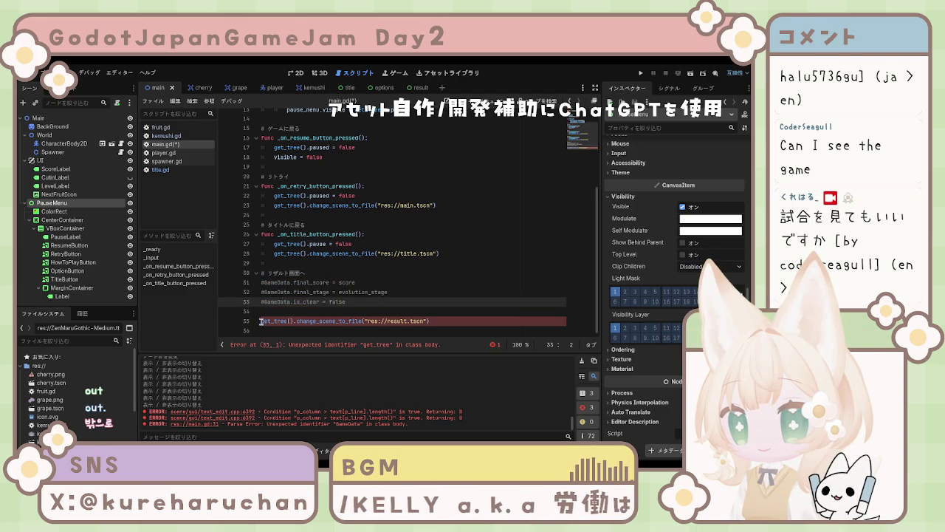
pyautogui.click(263, 320)
pyautogui.write('#')
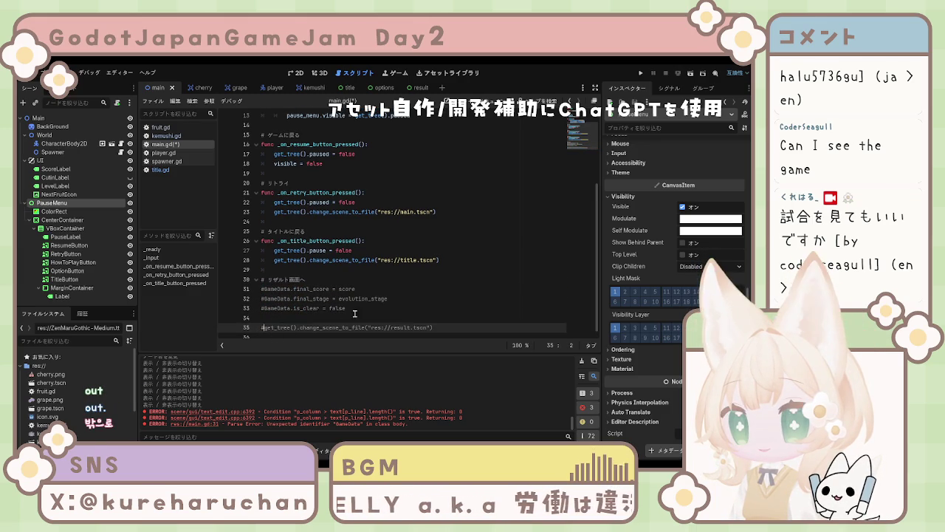
pyautogui.click(454, 299)
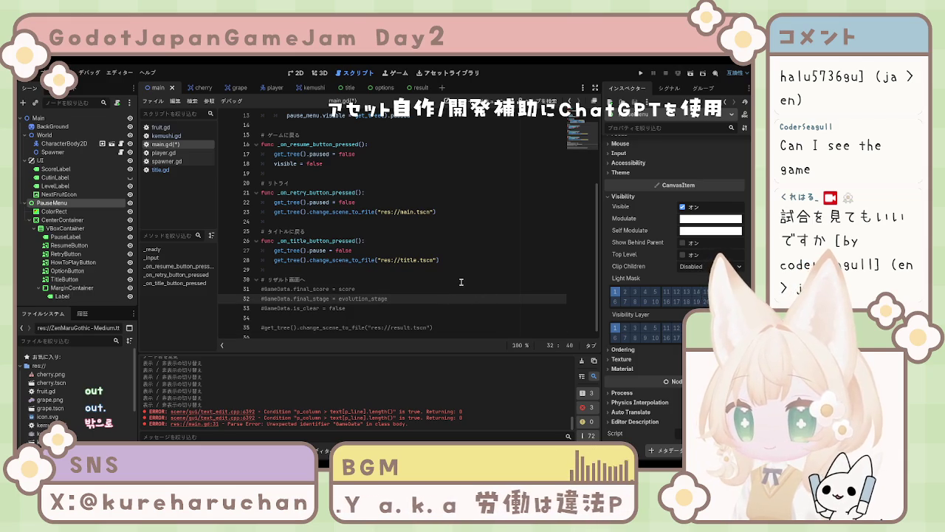
pyautogui.hotkey('ctrl', 's')
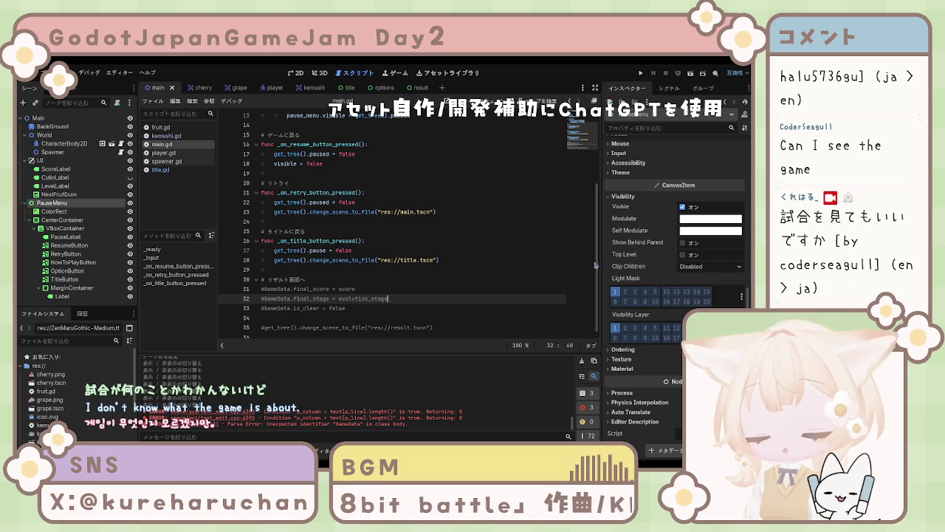
pyautogui.press('Up')
pyautogui.press('Up')
pyautogui.press('Up')
# Test-run the project with F5 and stop it with F8, checking for no parse errors
pyautogui.press('Down')
pyautogui.press('Down')
pyautogui.press('Down')
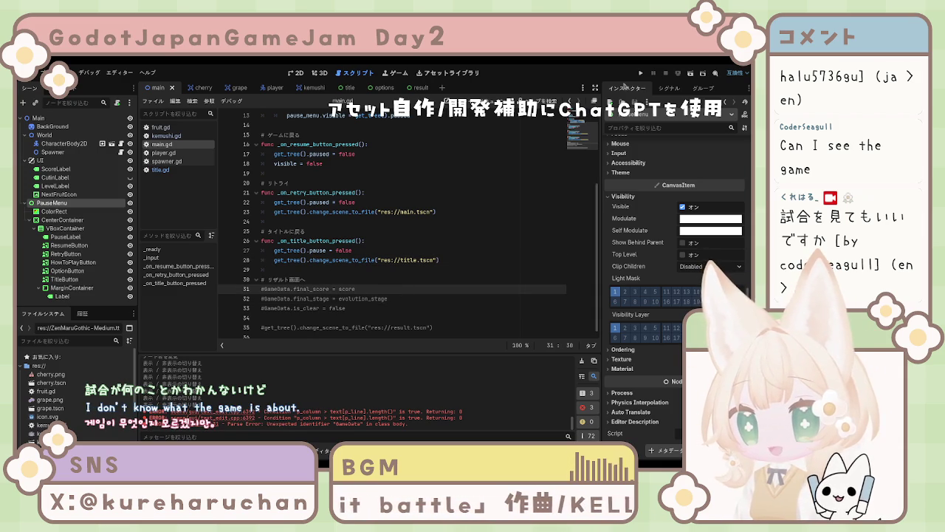
pyautogui.press('F5')
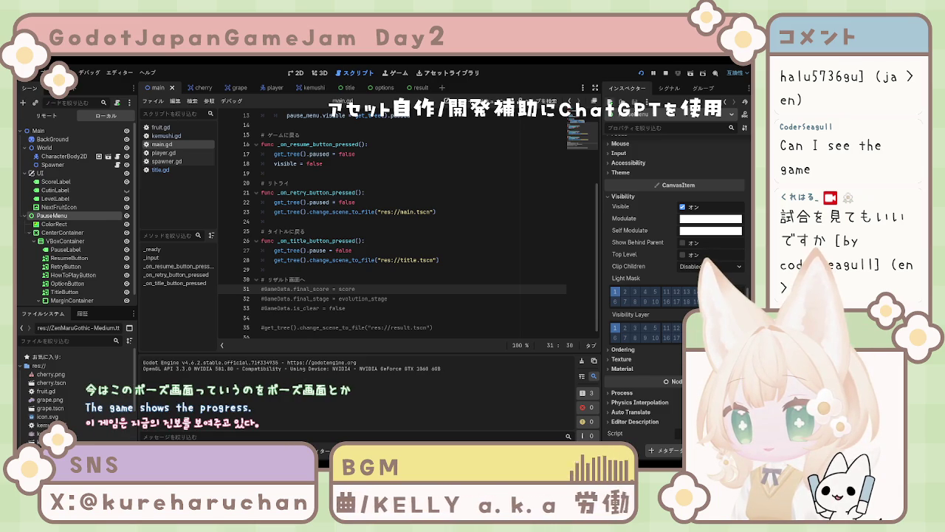
pyautogui.press('F8')
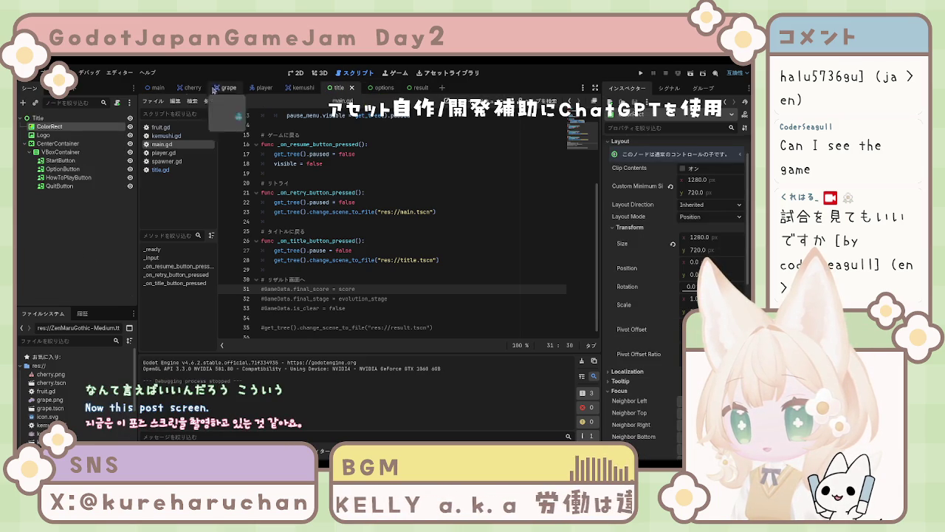
# Hide the PauseMenu node in the main scene with its eye icon and save the scene
pyautogui.click(296, 72)
pyautogui.click(374, 88)
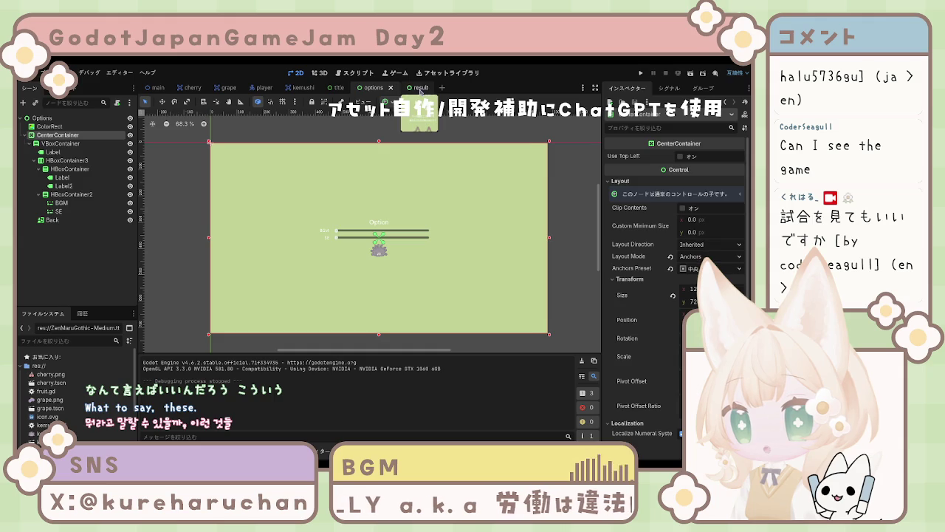
pyautogui.click(421, 88)
pyautogui.click(157, 88)
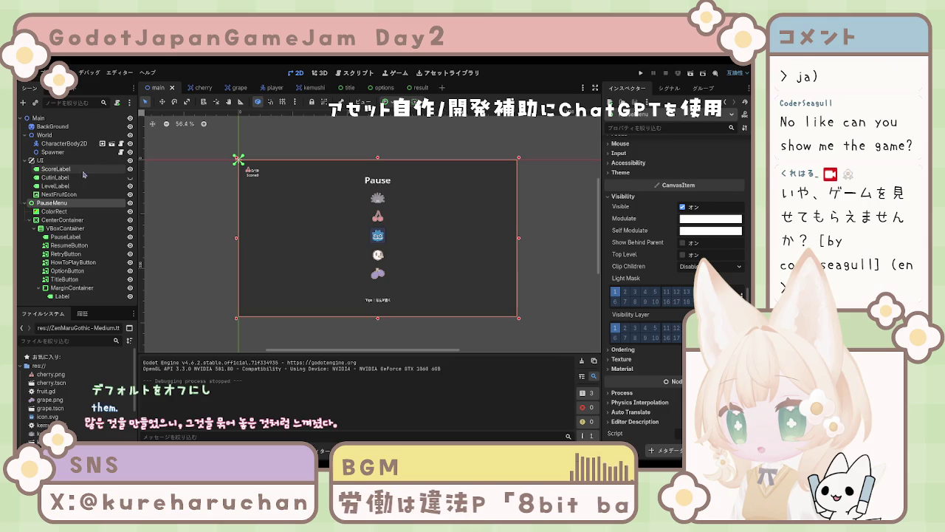
pyautogui.click(130, 202)
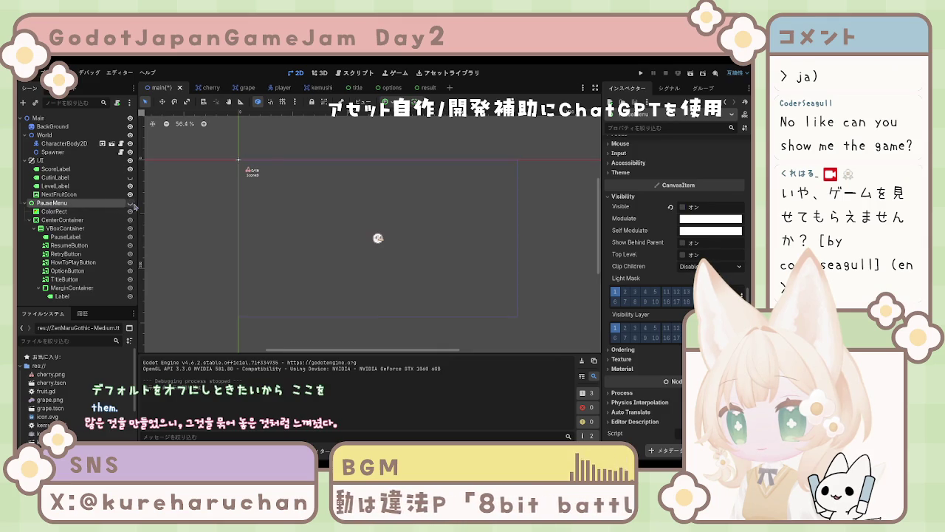
pyautogui.click(351, 90)
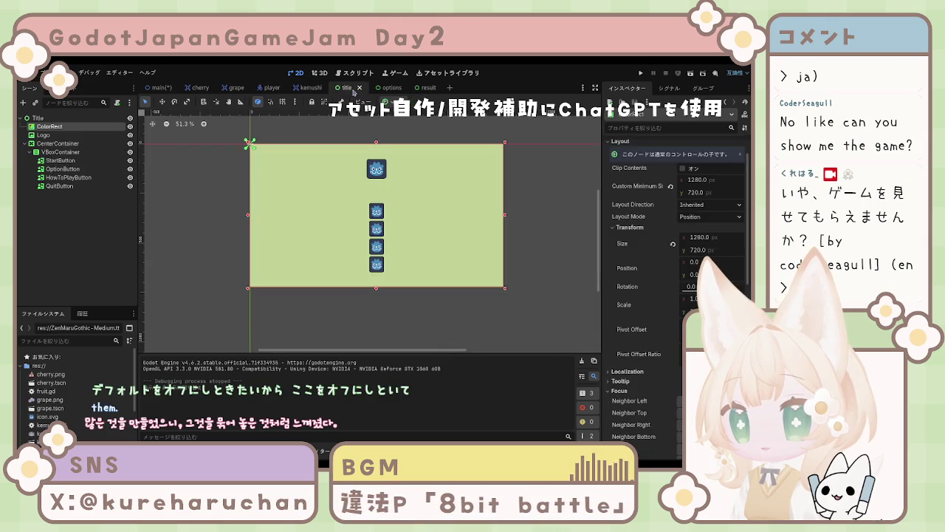
pyautogui.click(182, 90)
pyautogui.hotkey('ctrl', 's')
# Test-run the game and stop it, then deselect PauseMenu and reposition the 2D canvas view
pyautogui.click(641, 73)
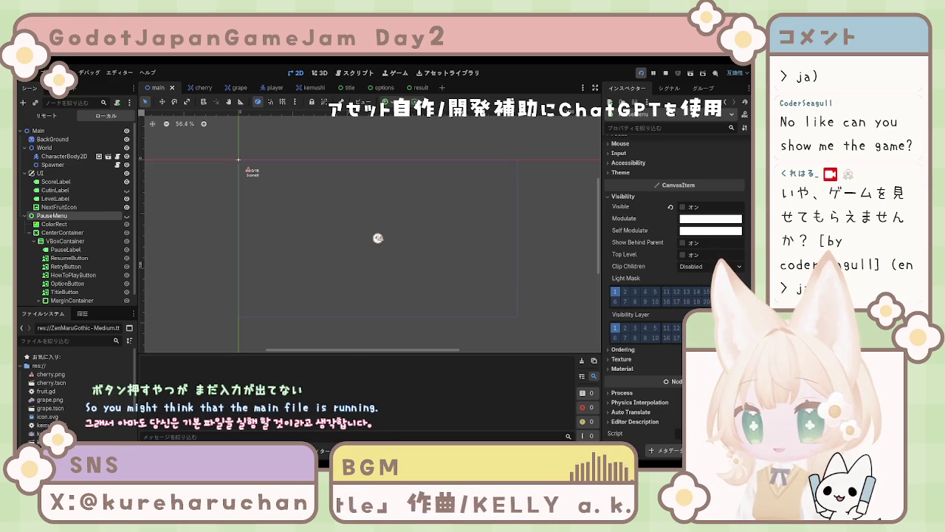
pyautogui.press('F8')
pyautogui.hscroll(-1, 362, 239)
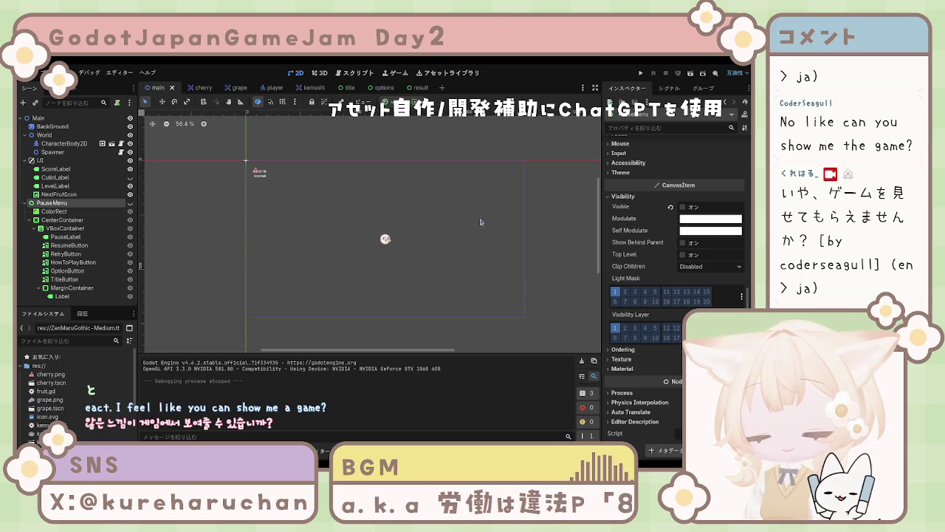
pyautogui.click(356, 205)
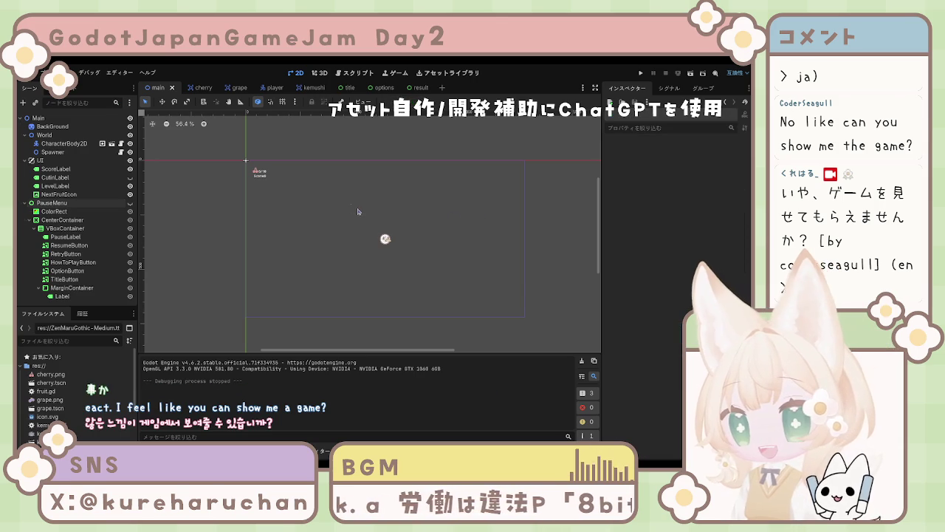
pyautogui.scroll(-1, 356, 205)
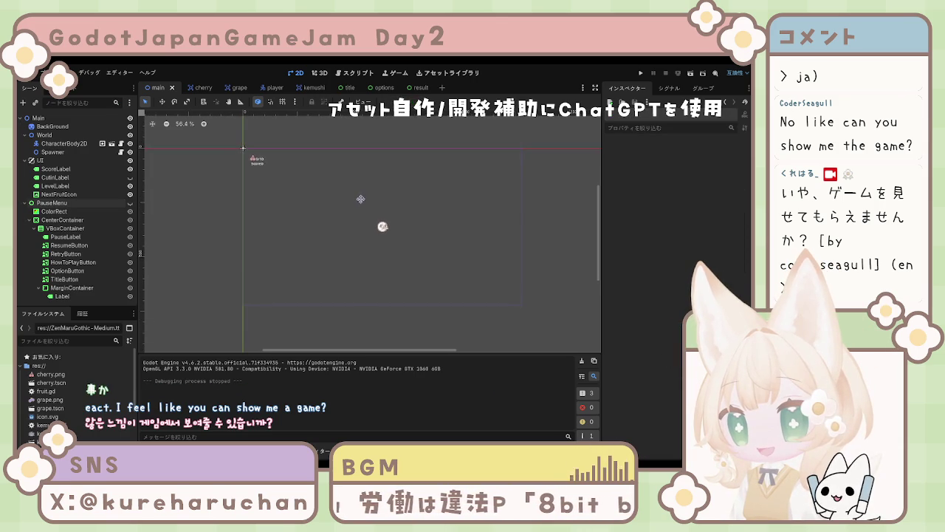
pyautogui.scroll(-1, 348, 194)
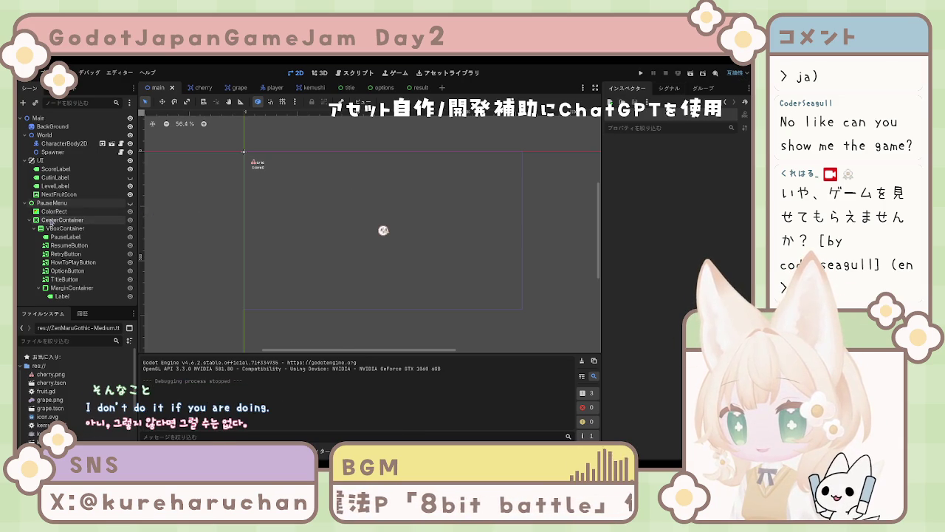
pyautogui.moveTo(279, 247); pyautogui.dragTo(268, 258)
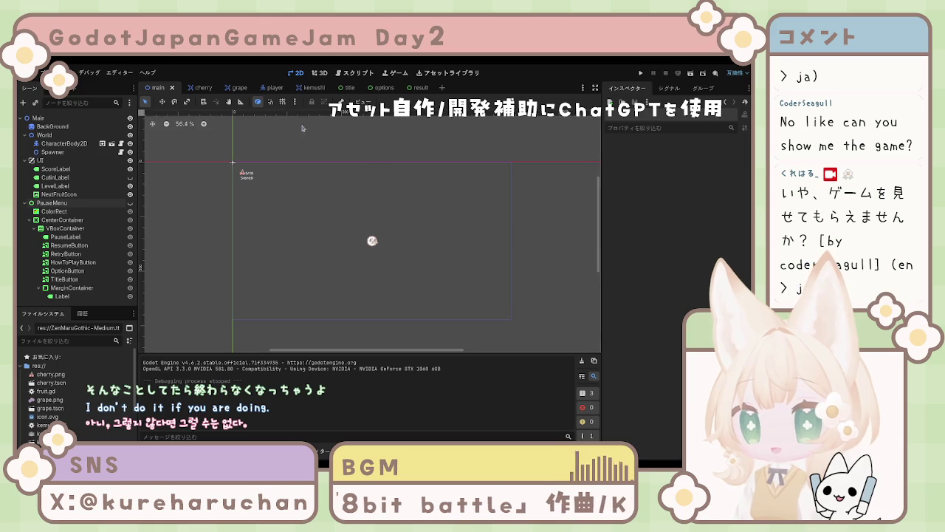
pyautogui.click(358, 73)
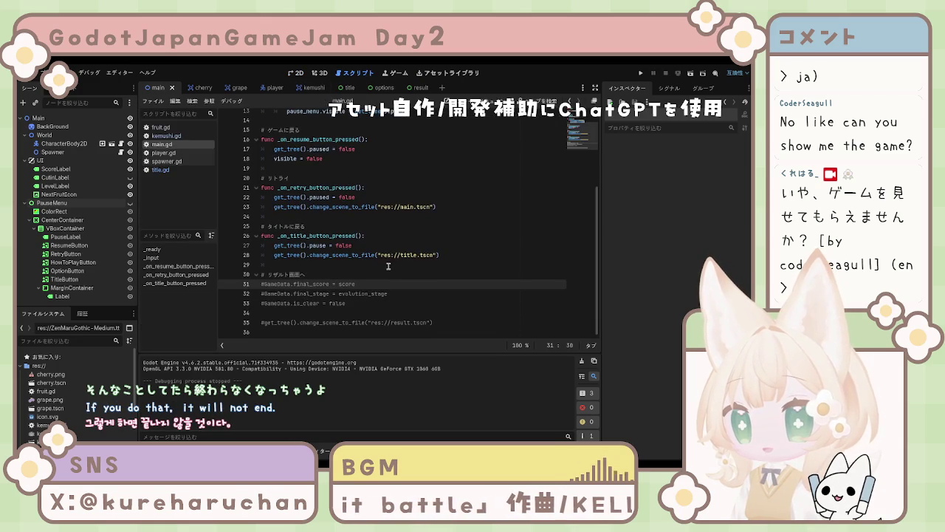
# Add a space after the # on main.gd lines 31, 32, 33 and 35, save, then view title.gd
pyautogui.click(264, 283)
pyautogui.click(264, 293)
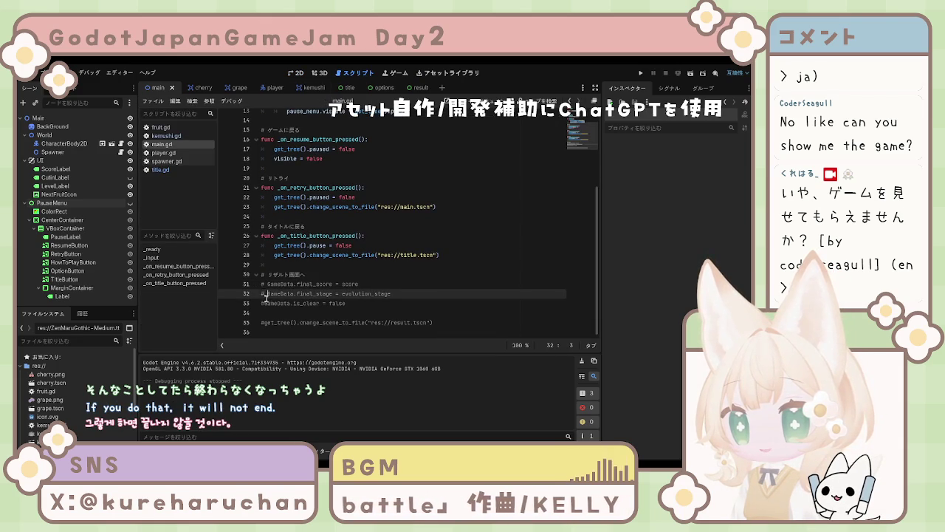
pyautogui.click(263, 304)
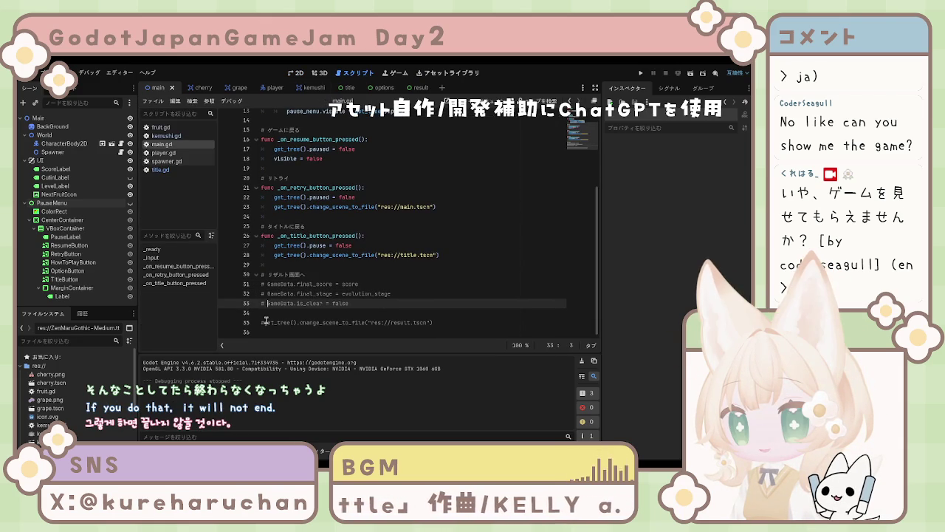
pyautogui.click(264, 323)
pyautogui.click(405, 303)
pyautogui.hotkey('ctrl', 's')
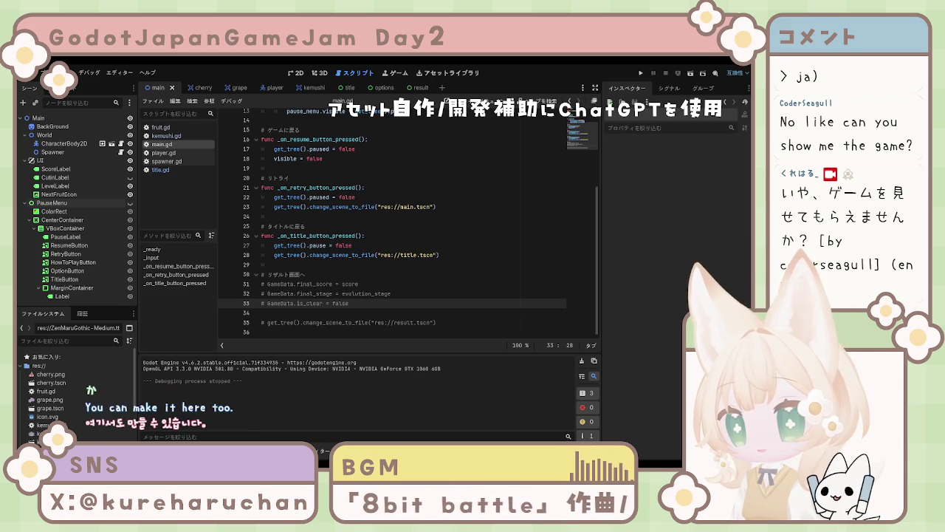
pyautogui.click(162, 170)
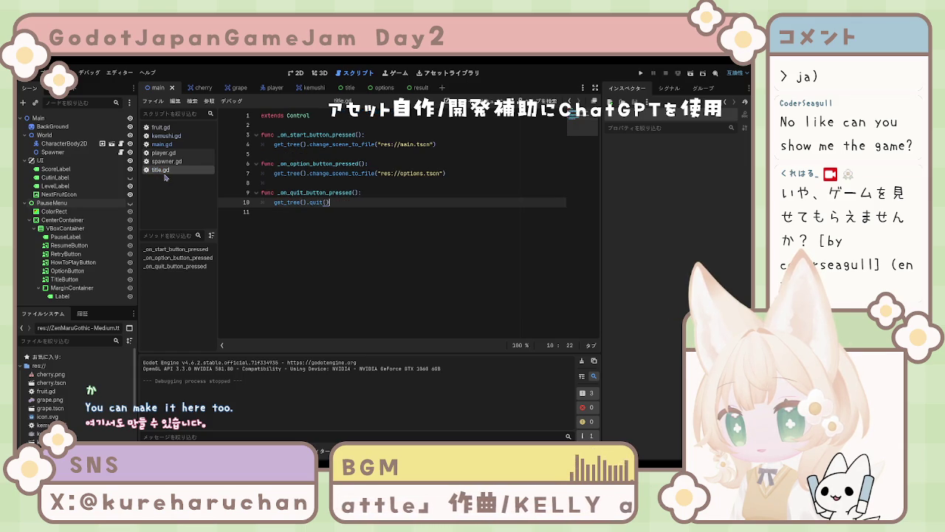
# Back in main.gd, append a colon to the ui_cancel check on line 11
pyautogui.click(162, 144)
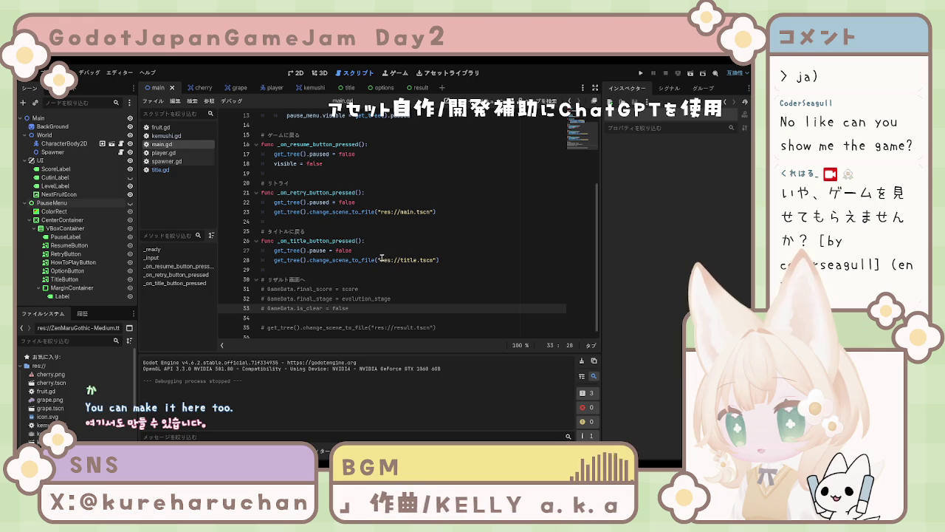
pyautogui.scroll(3, 368, 260)
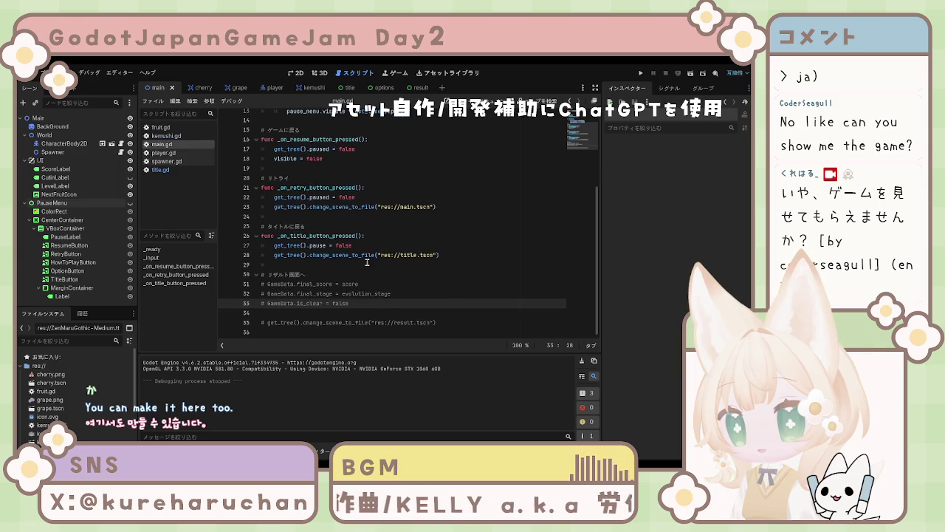
pyautogui.scroll(2, 453, 200)
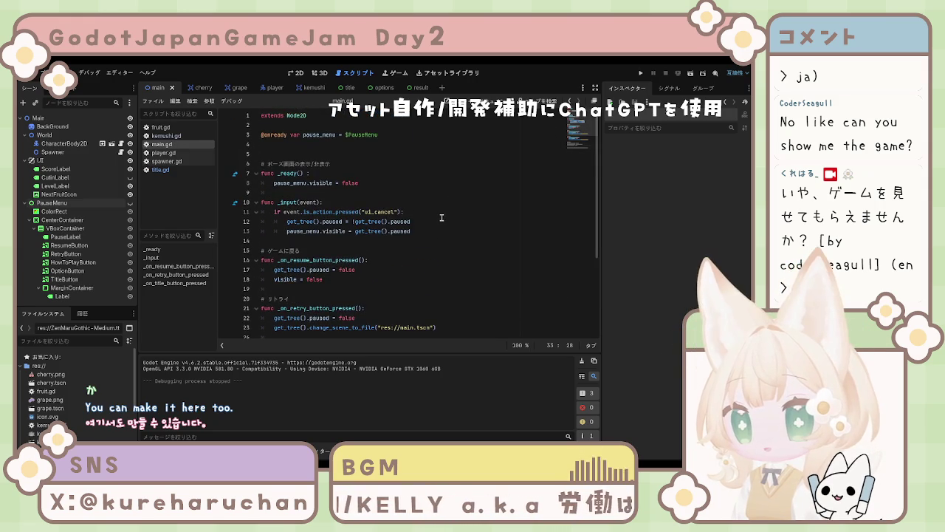
pyautogui.click(402, 212)
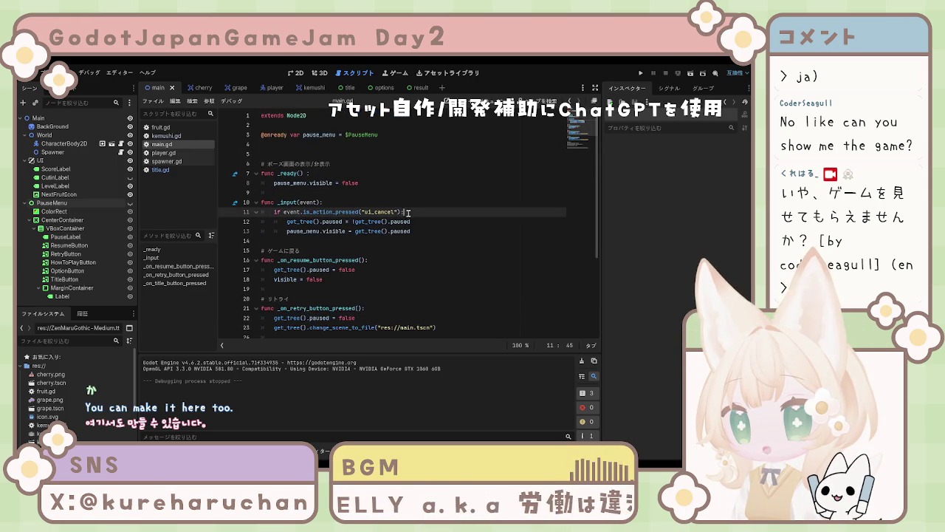
pyautogui.write(':')
pyautogui.click(410, 231)
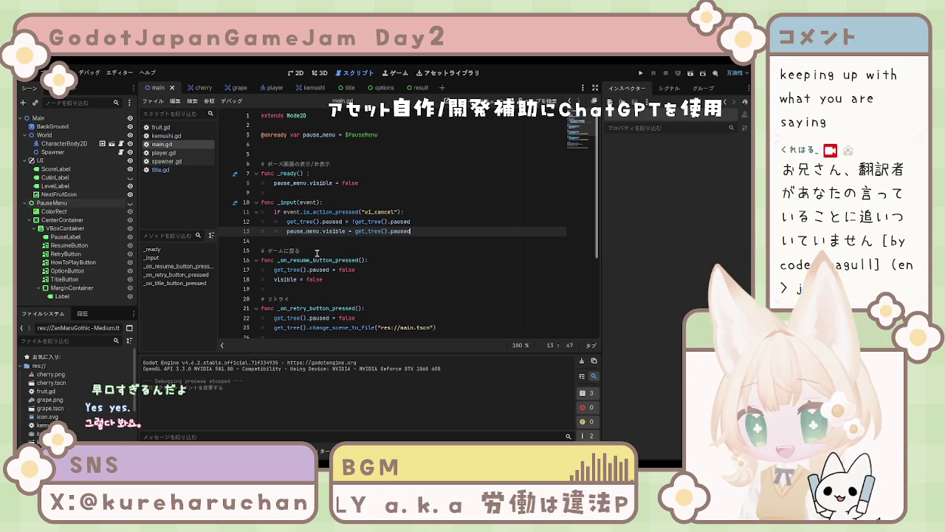
# Review main.gd's resume handler and the commented result-screen lines 31–35, briefly checking spawner.gd
pyautogui.click(358, 271)
pyautogui.click(321, 279)
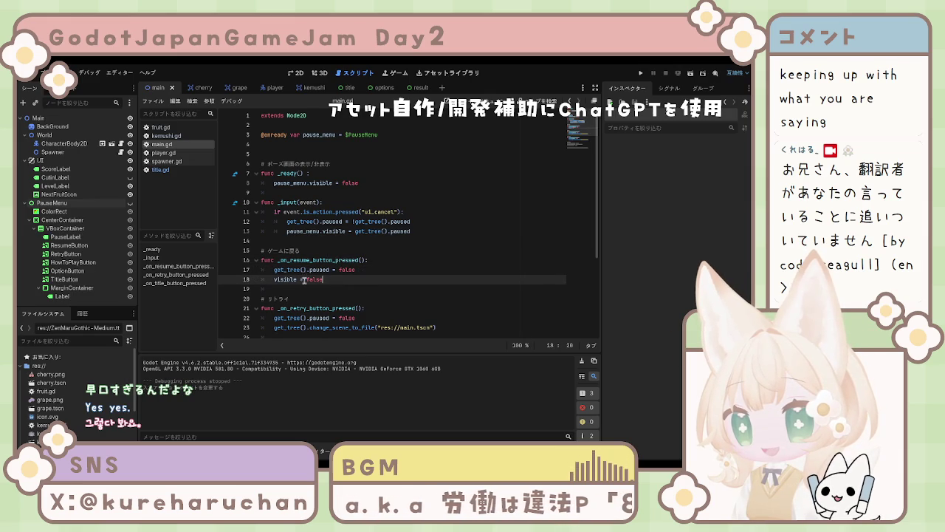
pyautogui.press('Up')
pyautogui.press('Up')
pyautogui.press('Up')
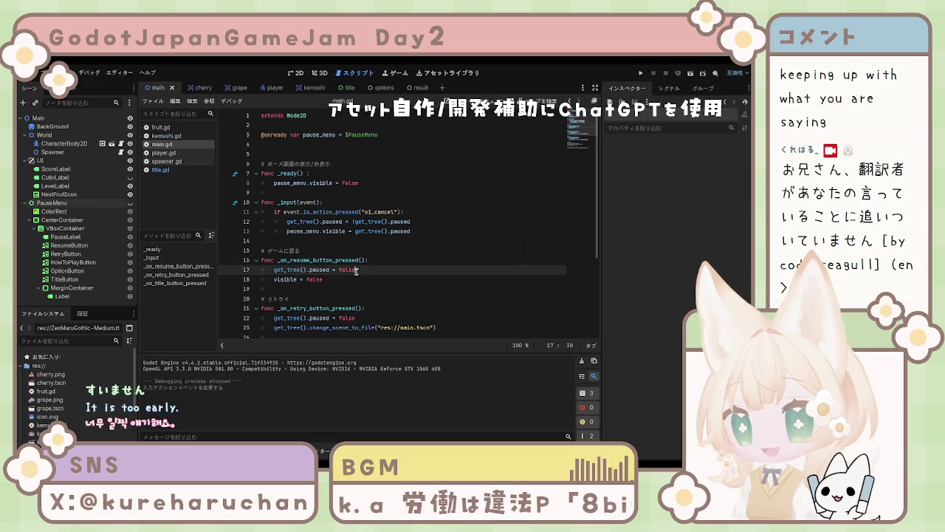
pyautogui.click(418, 233)
pyautogui.scroll(-4, 417, 236)
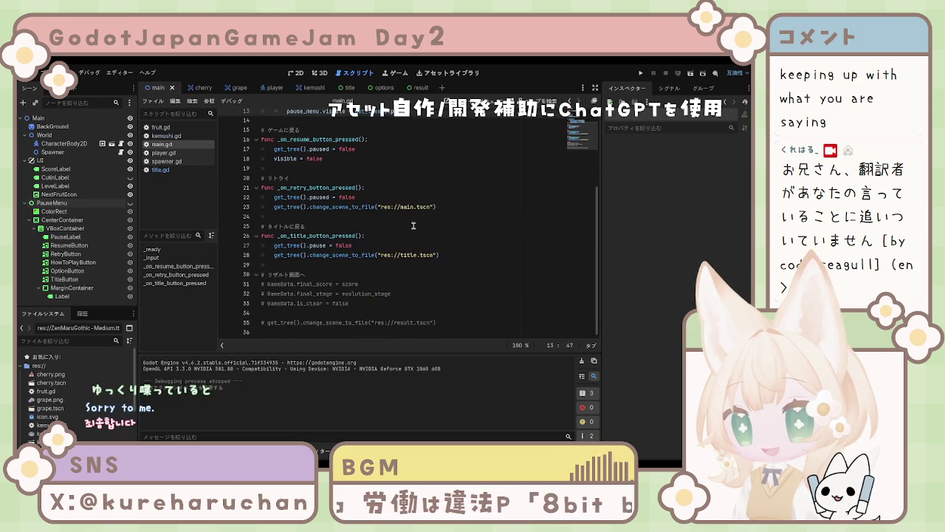
pyautogui.moveTo(262, 283); pyautogui.dragTo(437, 323)
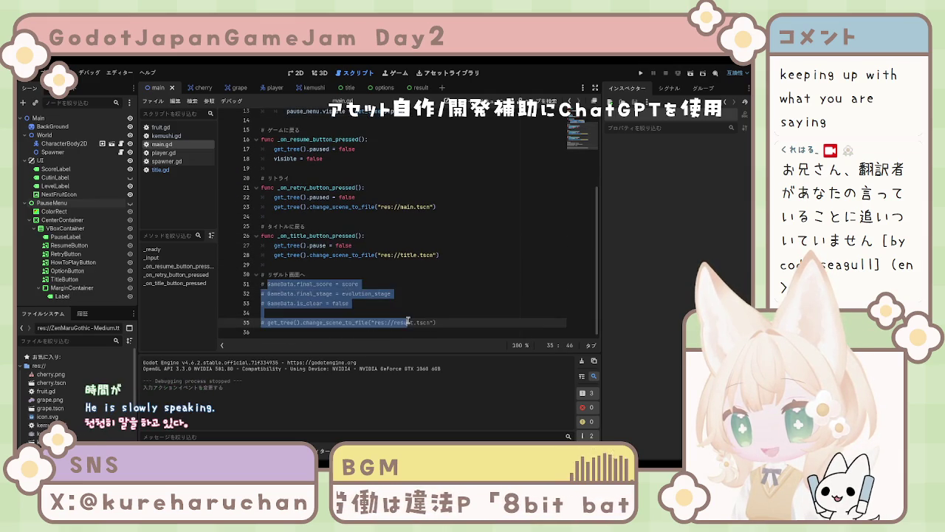
pyautogui.scroll(4, 451, 289)
pyautogui.scroll(-4, 451, 289)
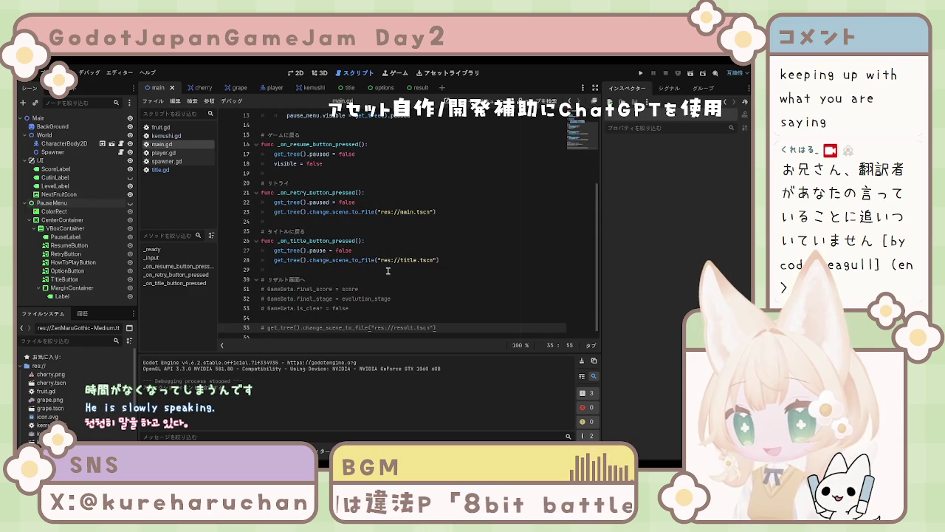
pyautogui.click(164, 152)
pyautogui.click(166, 161)
pyautogui.click(161, 144)
pyautogui.click(378, 173)
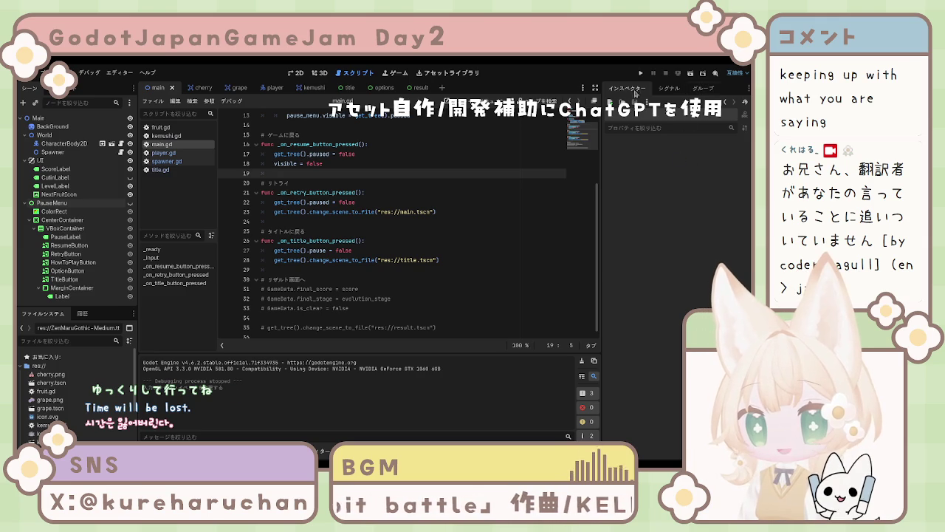
# Open the Result scene tab while reviewing main.gd's retry and return-to-title handlers
pyautogui.click(417, 88)
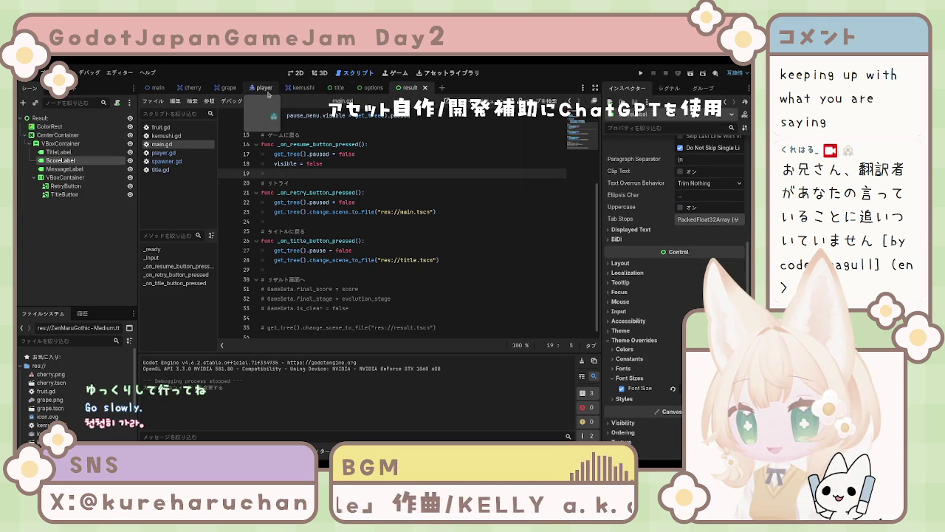
pyautogui.click(155, 89)
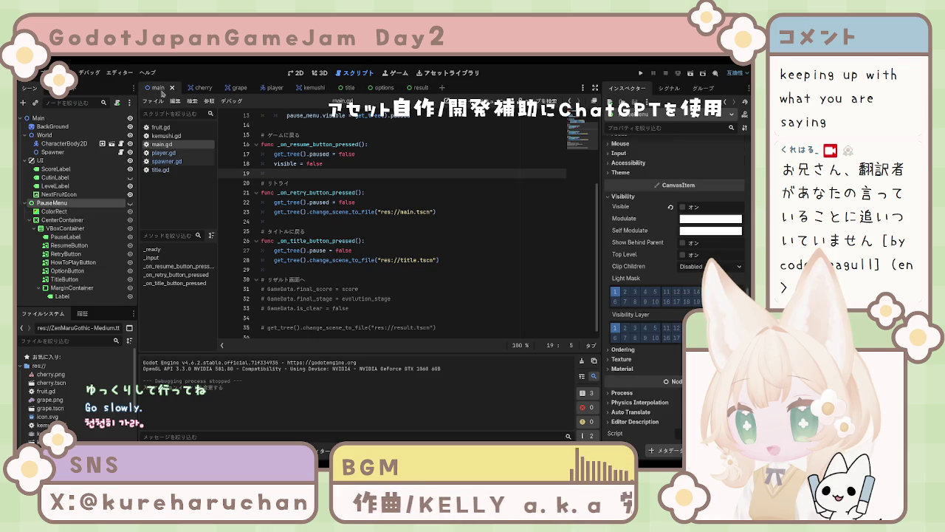
pyautogui.click(431, 153)
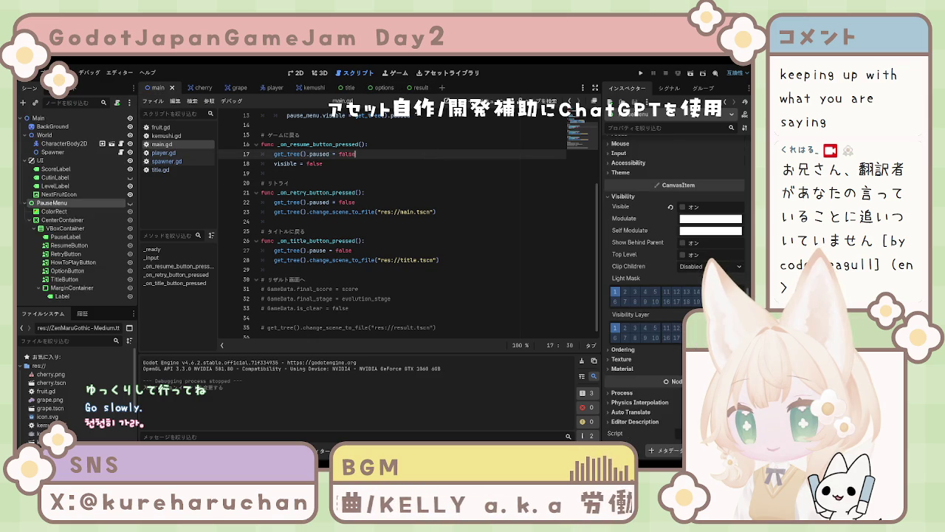
pyautogui.click(416, 88)
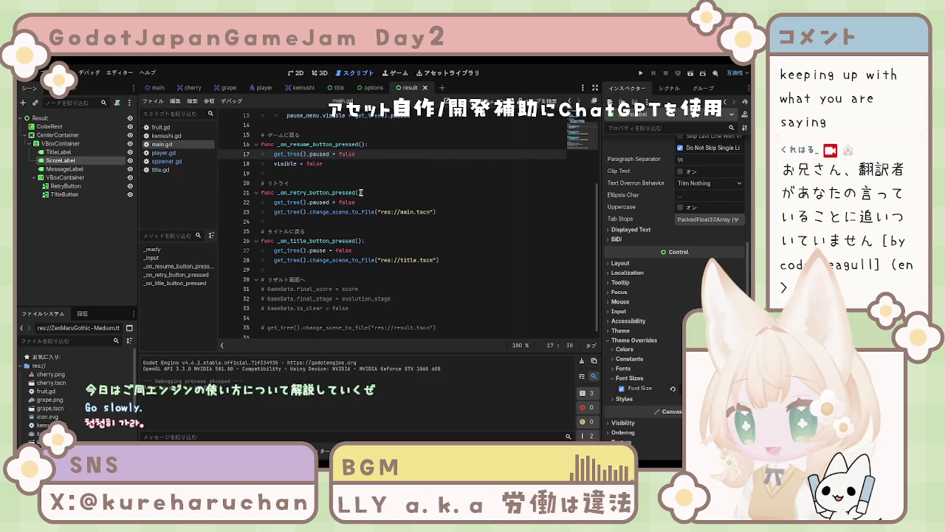
pyautogui.click(362, 193)
pyautogui.click(345, 232)
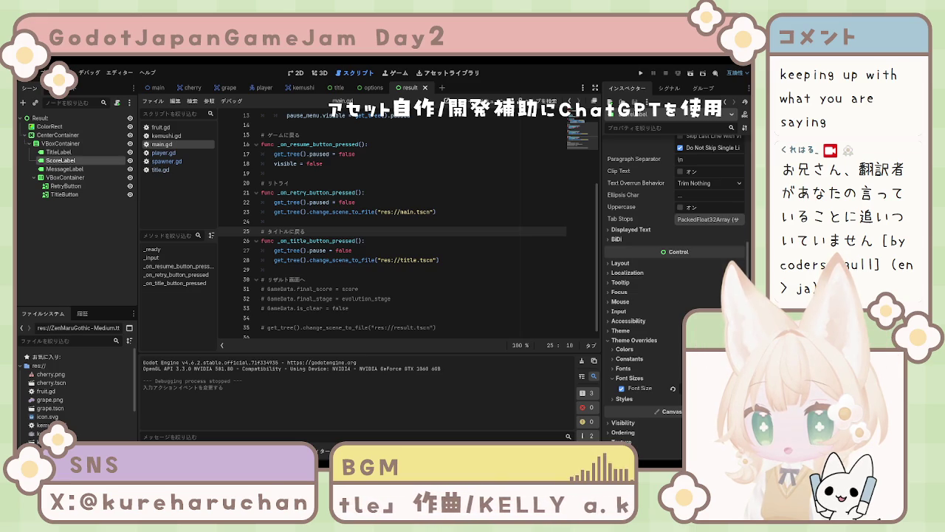
pyautogui.click(266, 337)
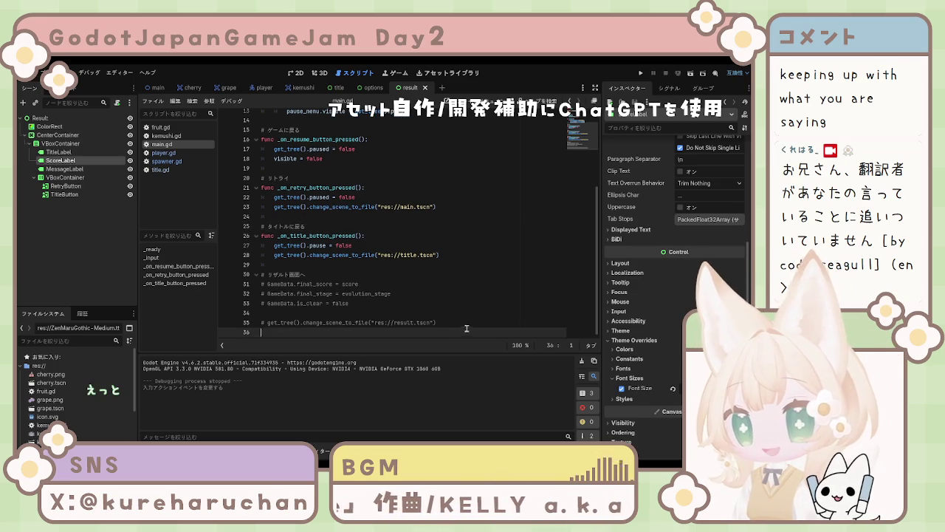
# Save main.gd without the extra blank line, then clear all of result.gd's template code
pyautogui.press('Return')
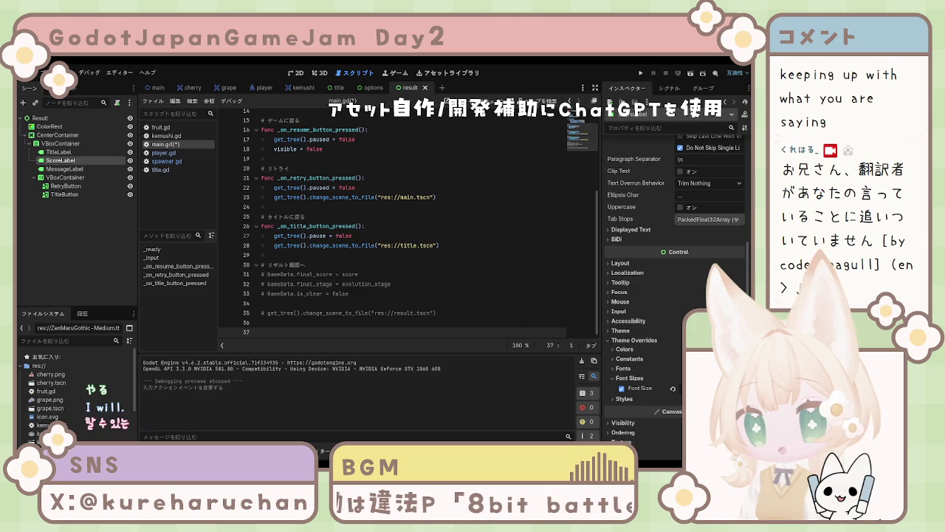
pyautogui.scroll(2, 391, 222)
pyautogui.scroll(-2, 392, 222)
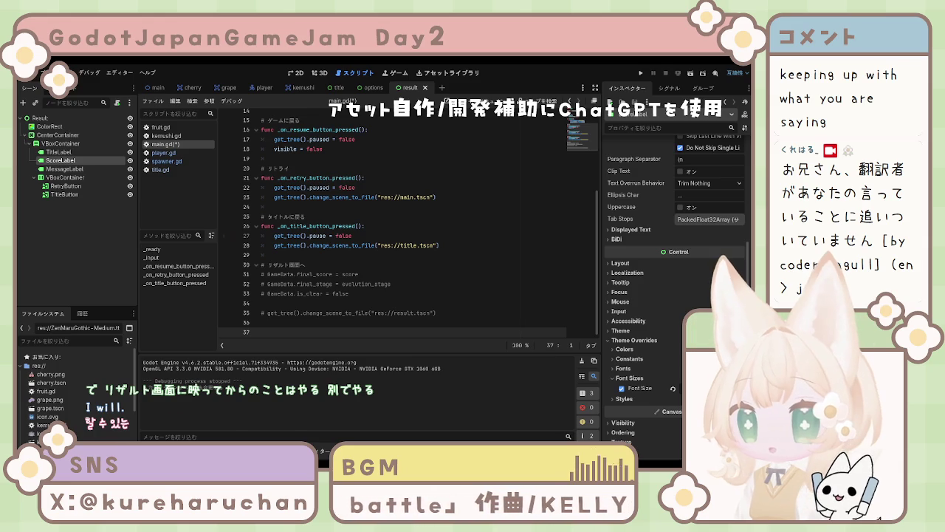
pyautogui.click(318, 216)
pyautogui.hotkey('ctrl', 's')
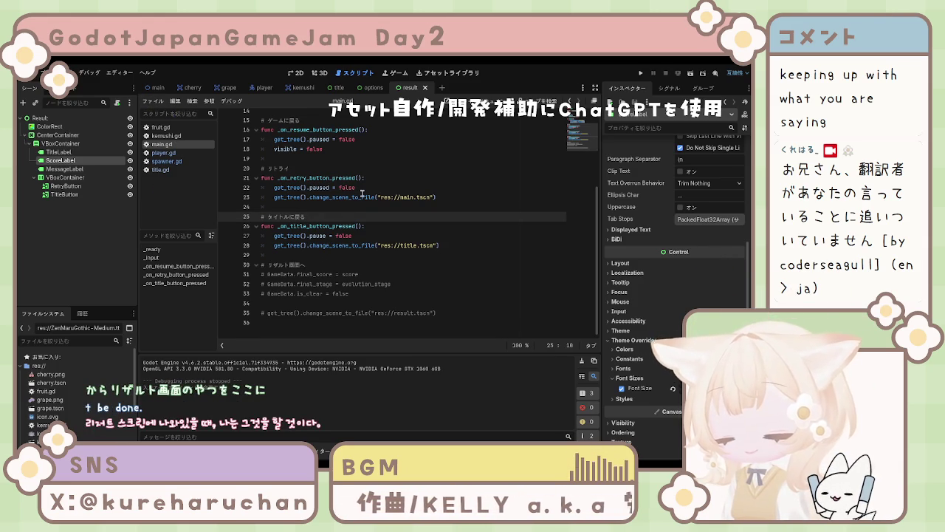
pyautogui.hotkey('ctrl', 'a')
pyautogui.press('Delete')
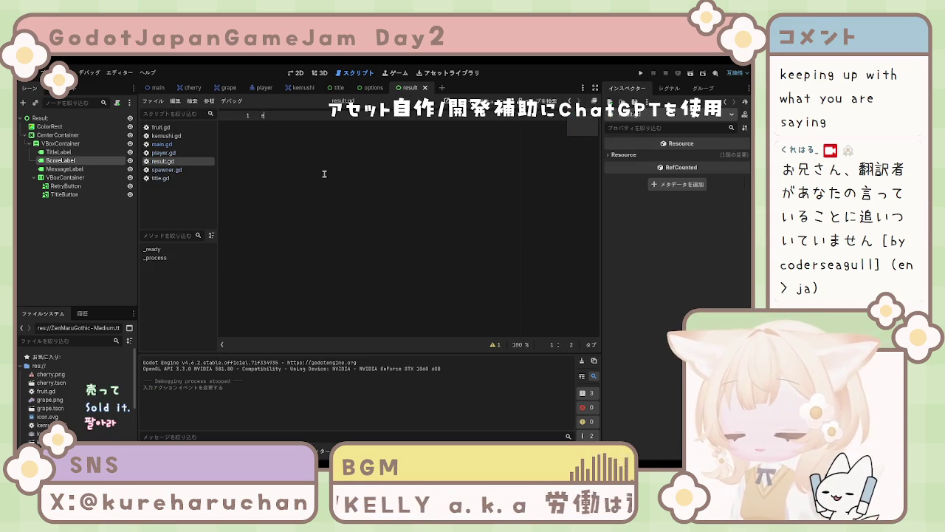
# Write 'extends Control' and an empty 'func _ready():' declaration in result.gd
pyautogui.write('xtends ')
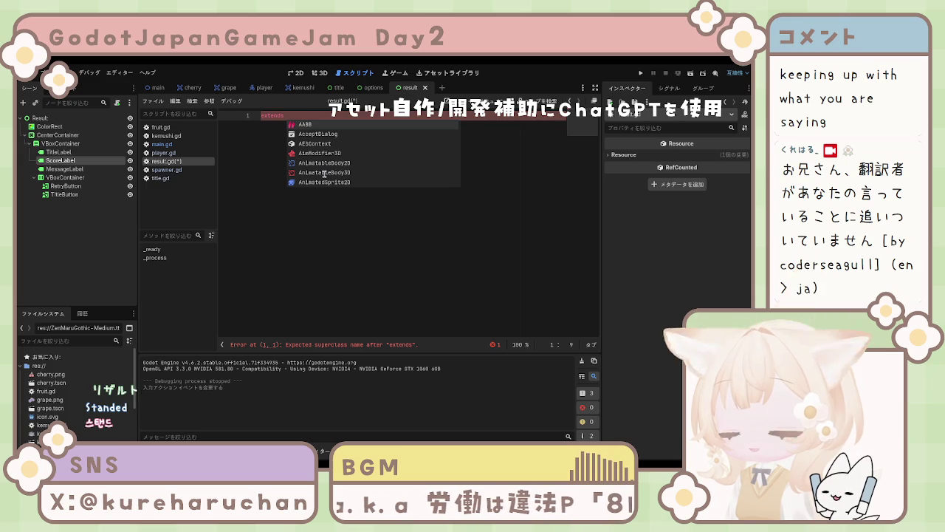
pyautogui.write('Control')
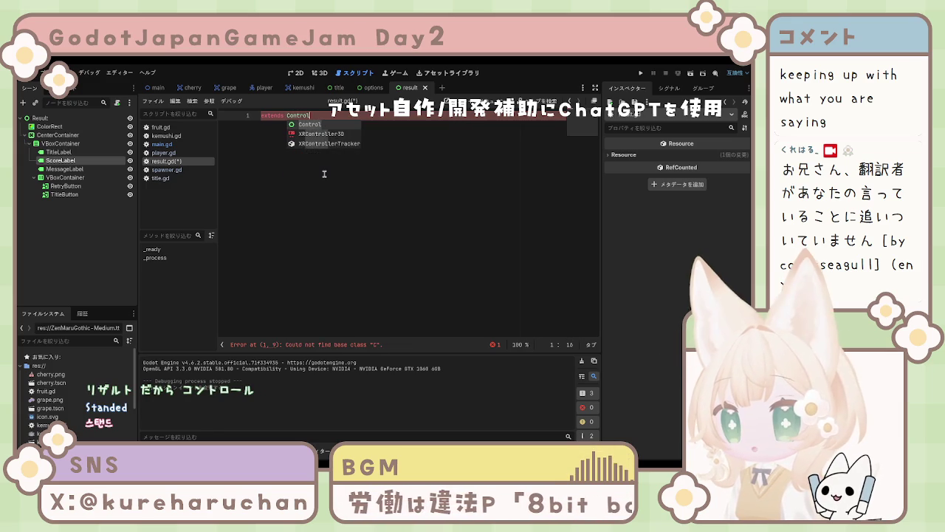
pyautogui.press('Return')
pyautogui.press('Return')
pyautogui.press('Return')
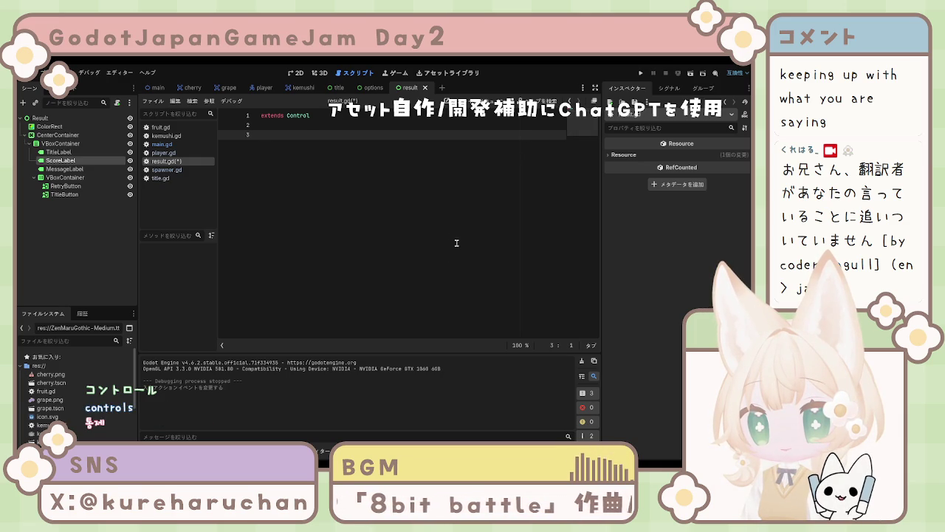
pyautogui.write('func _ready():')
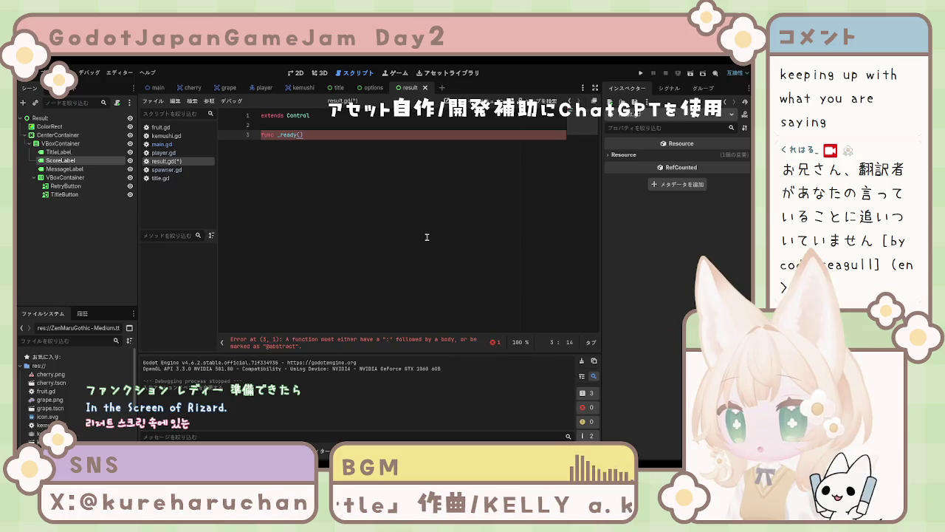
pyautogui.press('Return')
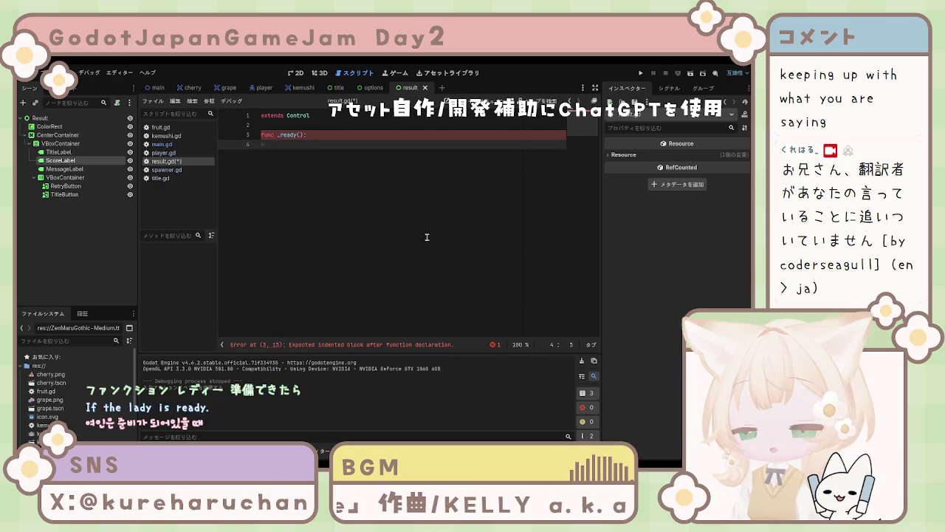
pyautogui.write('score')
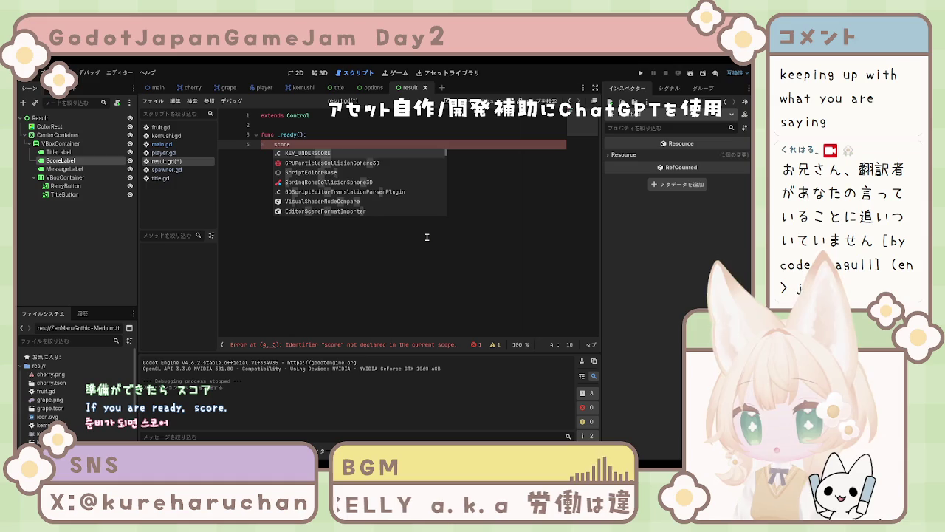
pyautogui.press('BackSpace')
pyautogui.press('BackSpace')
pyautogui.press('BackSpace')
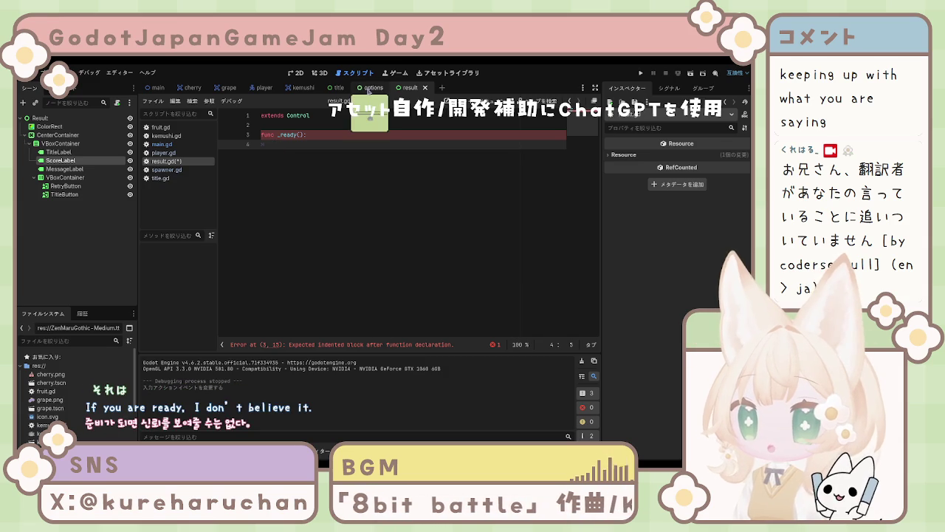
# Check main.gd, the ScoreLabel node and the result screen layout before continuing in result.gd
pyautogui.click(161, 144)
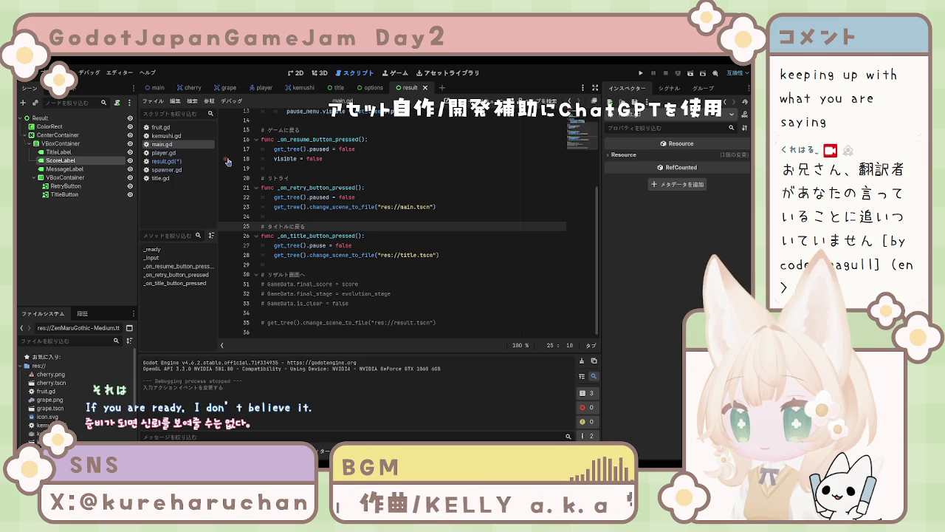
pyautogui.click(198, 161)
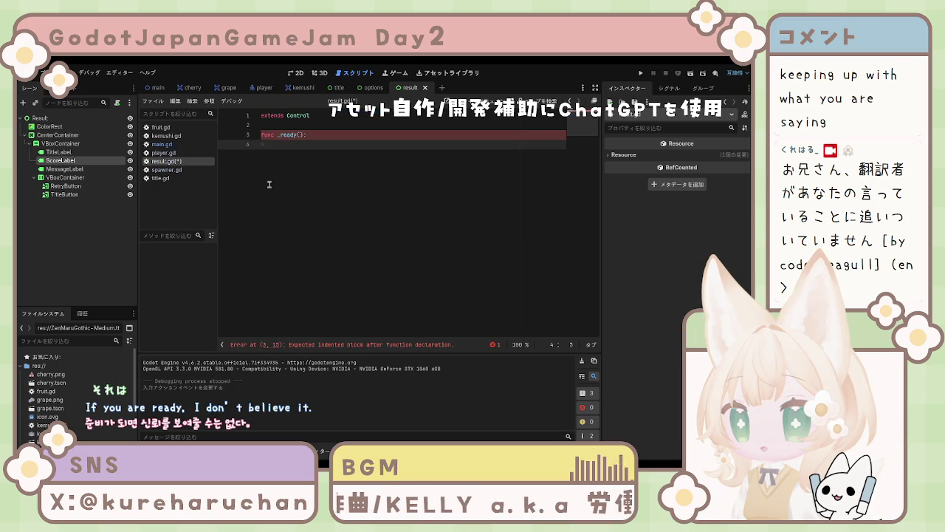
pyautogui.click(59, 161)
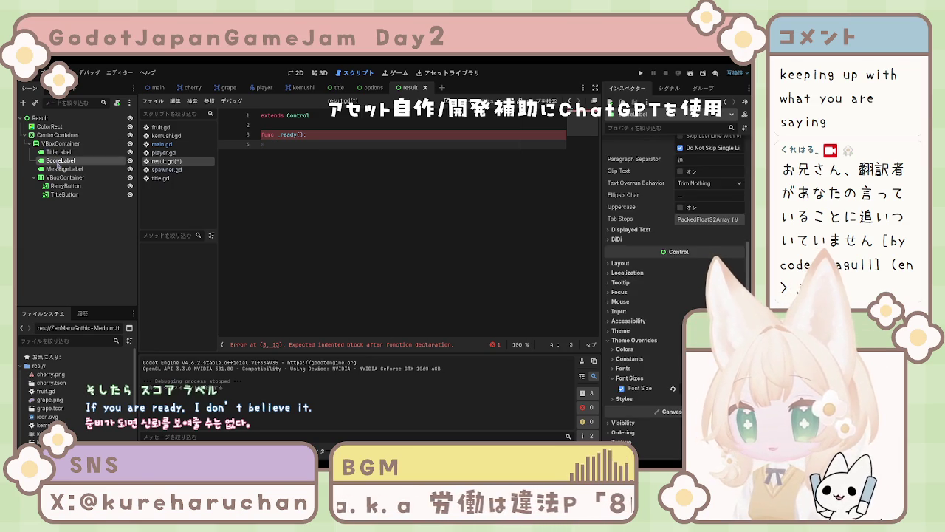
pyautogui.click(295, 73)
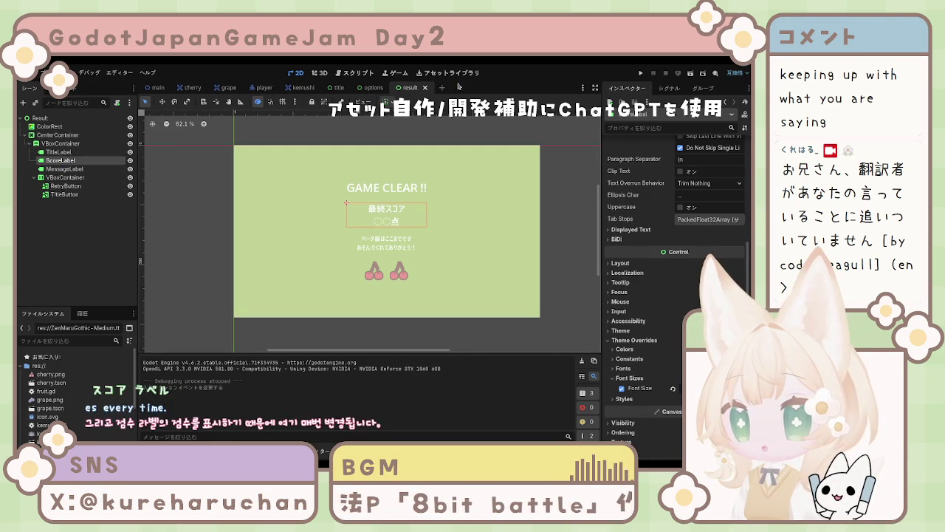
pyautogui.click(347, 76)
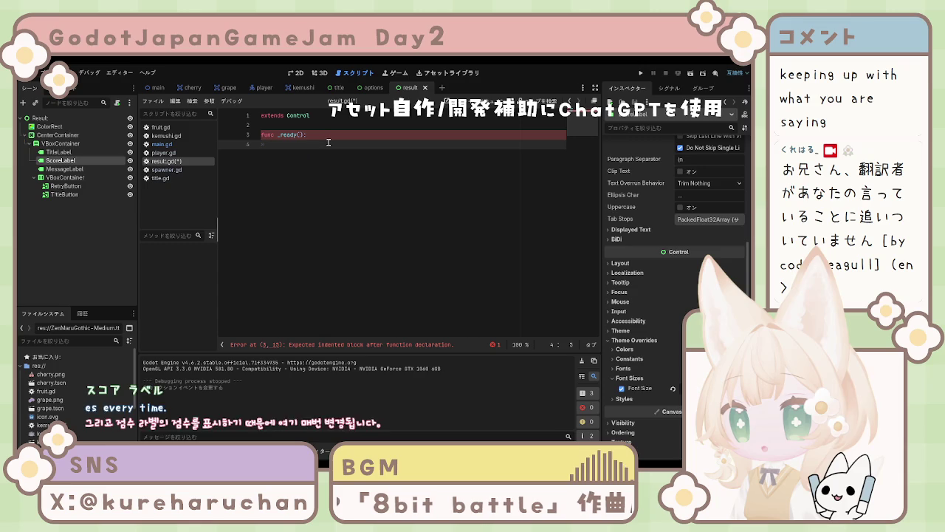
# Write score_label.text = str(Gamedata.final_score) on line 4 of _ready and save result.gd
pyautogui.write('sco')
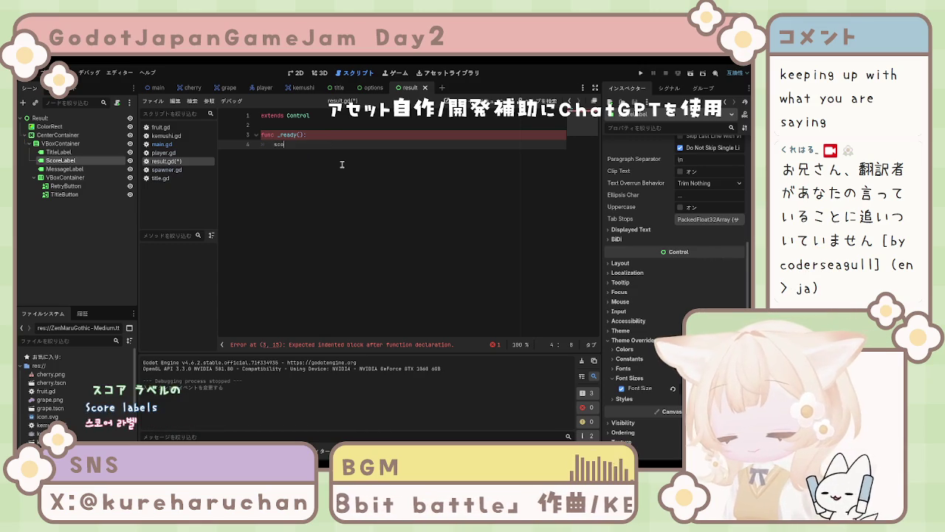
pyautogui.write('re_labe')
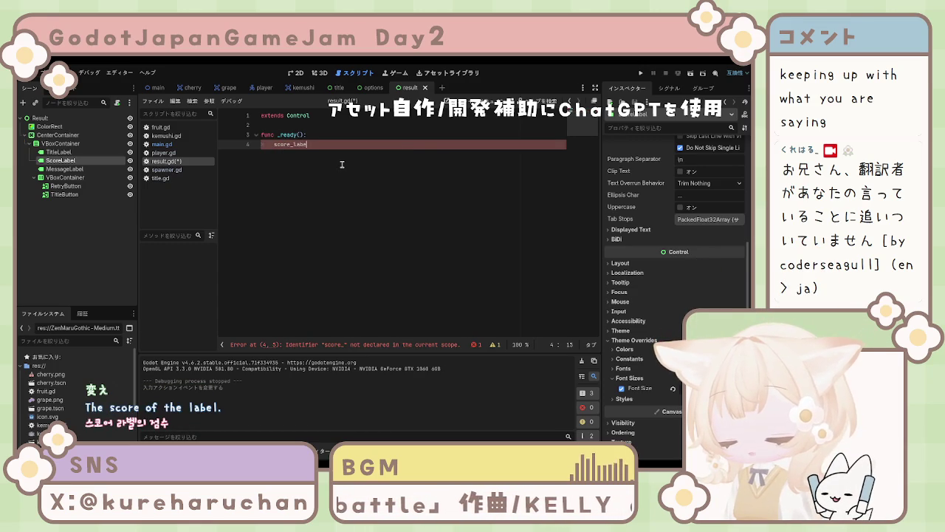
pyautogui.write('l')
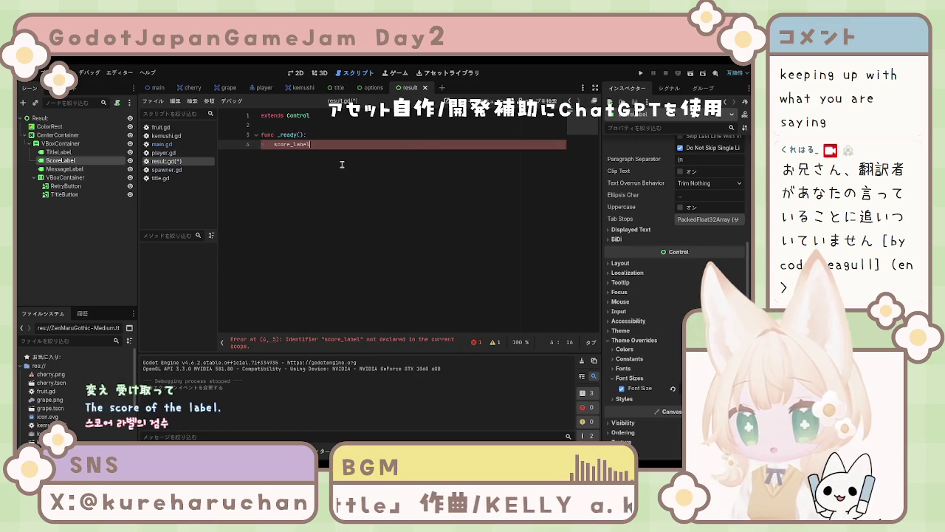
pyautogui.write('.te')
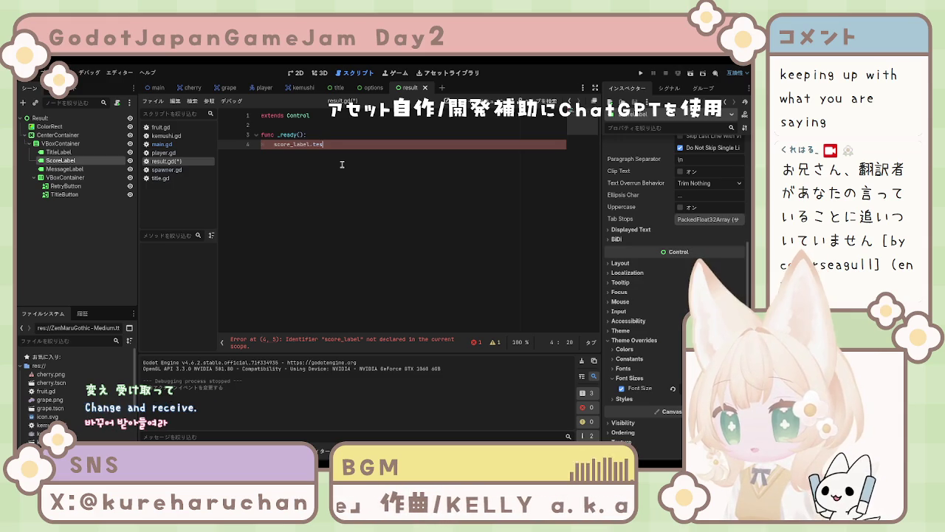
pyautogui.write('xt')
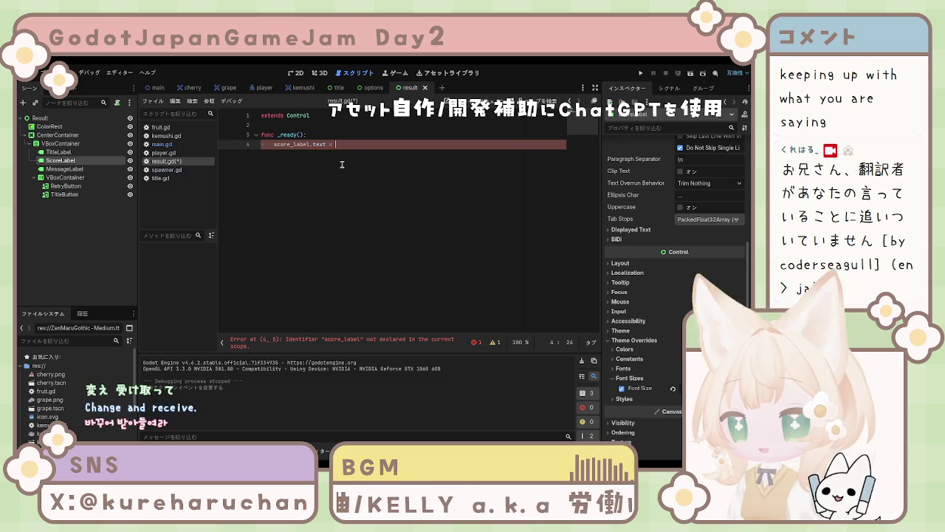
pyautogui.write(' = str')
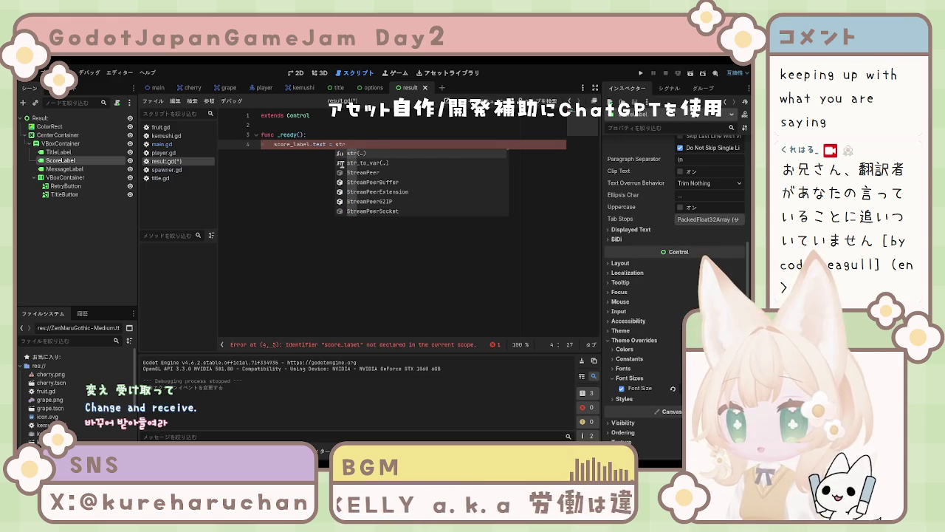
pyautogui.press('Return')
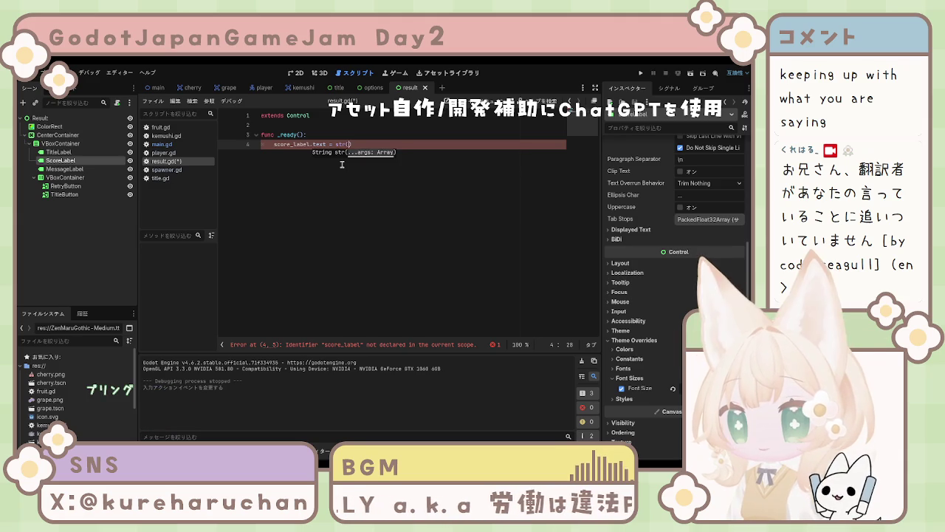
pyautogui.write('Gamedata')
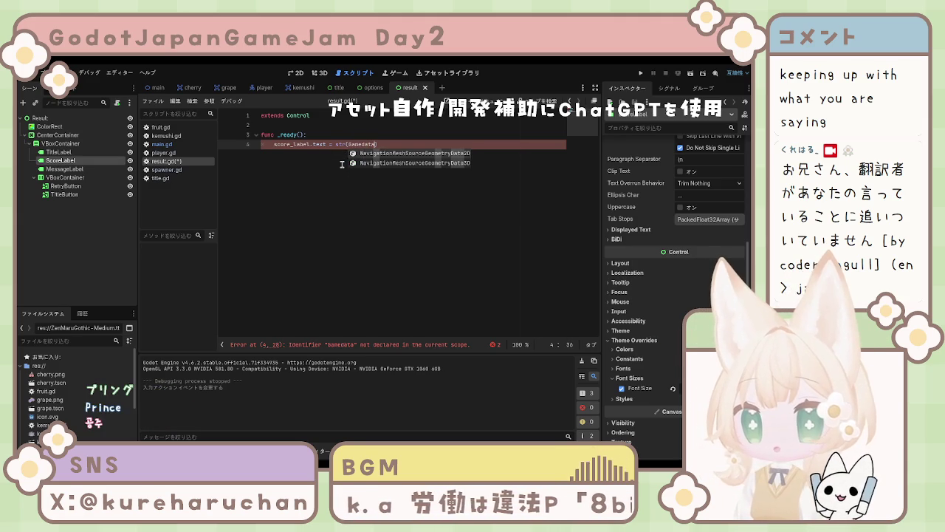
pyautogui.write('.fina')
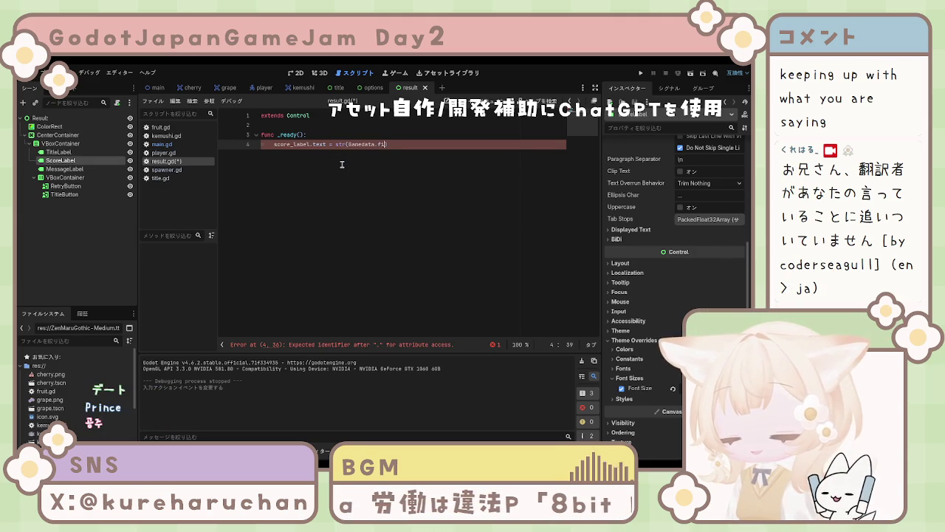
pyautogui.write('l_')
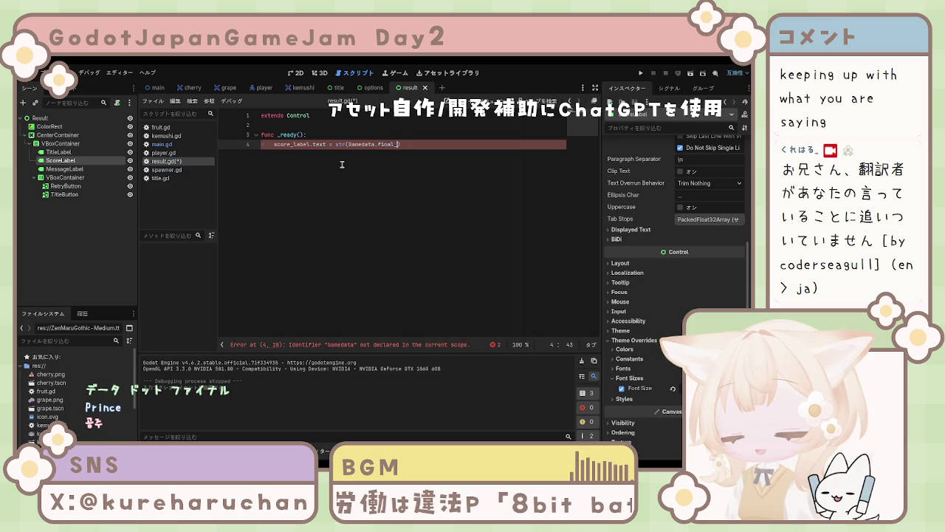
pyautogui.write('sc')
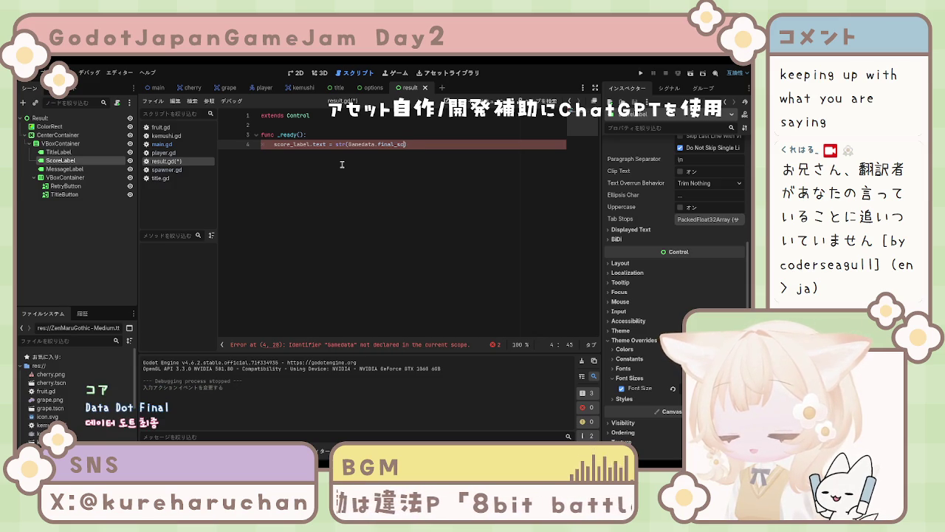
pyautogui.write('ore')
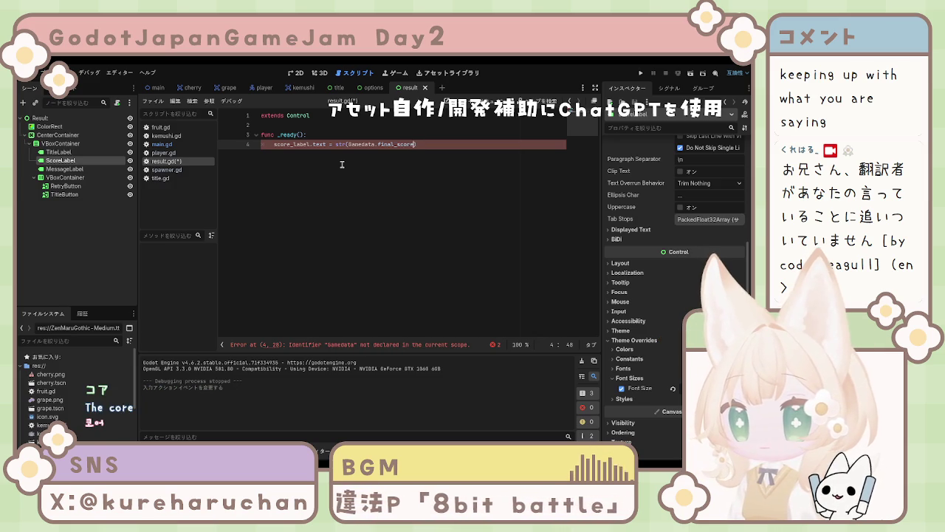
pyautogui.write(')')
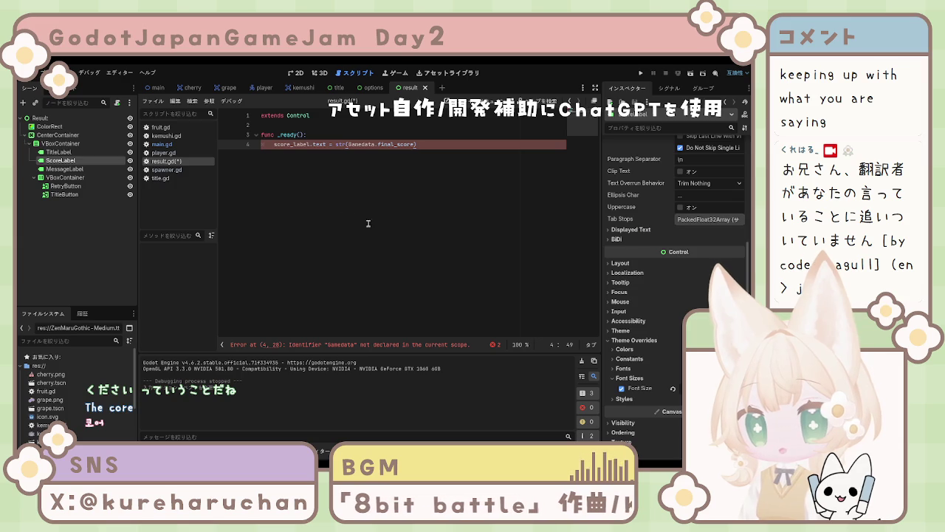
pyautogui.hotkey('ctrl', 's')
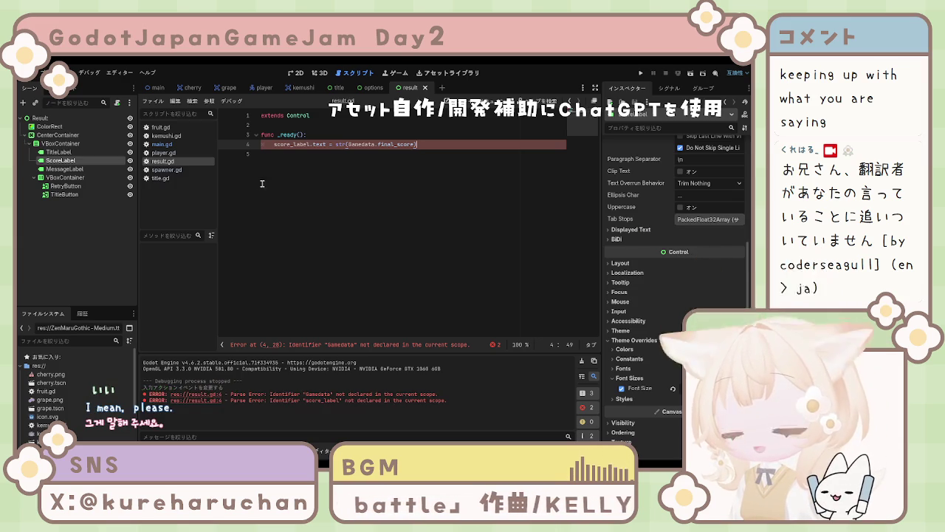
pyautogui.click(430, 173)
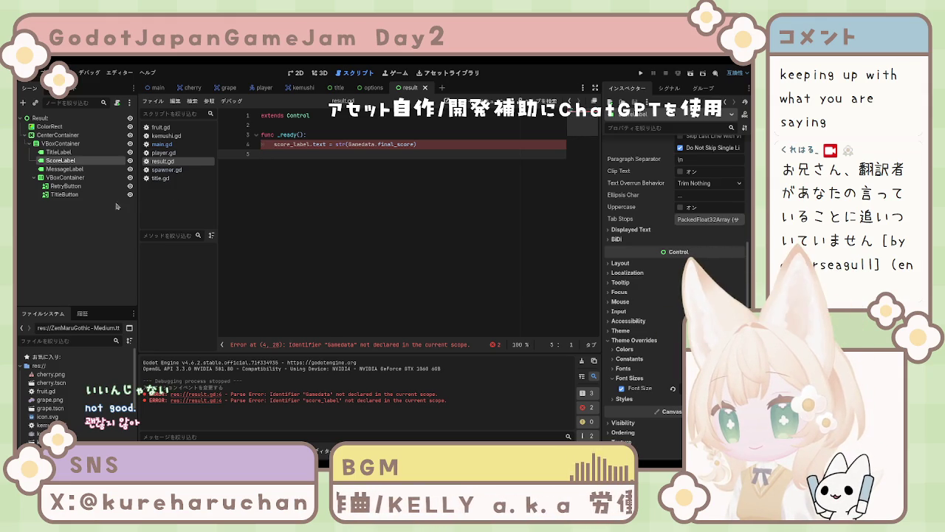
pyautogui.click(65, 194)
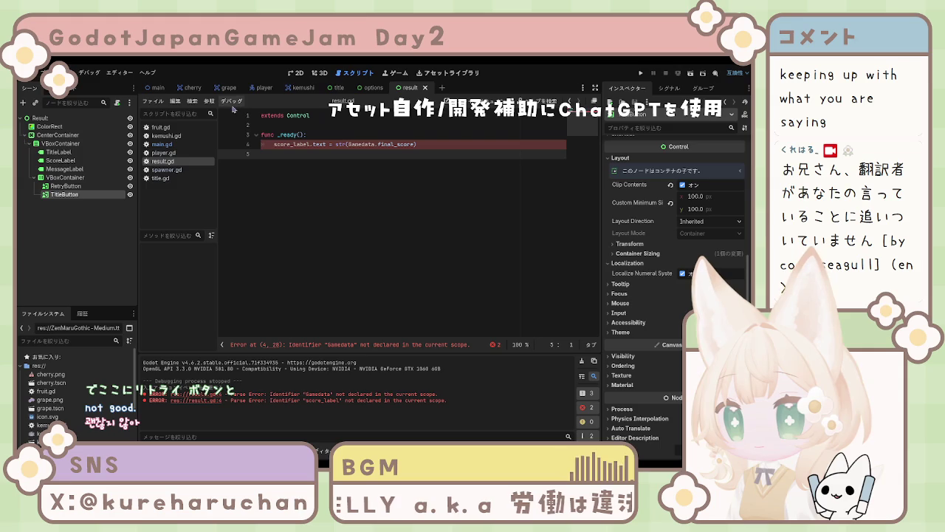
# Paste main.gd's retry and title handlers (lines 20–28) into result.gd, adding a blank line above _ready
pyautogui.click(169, 144)
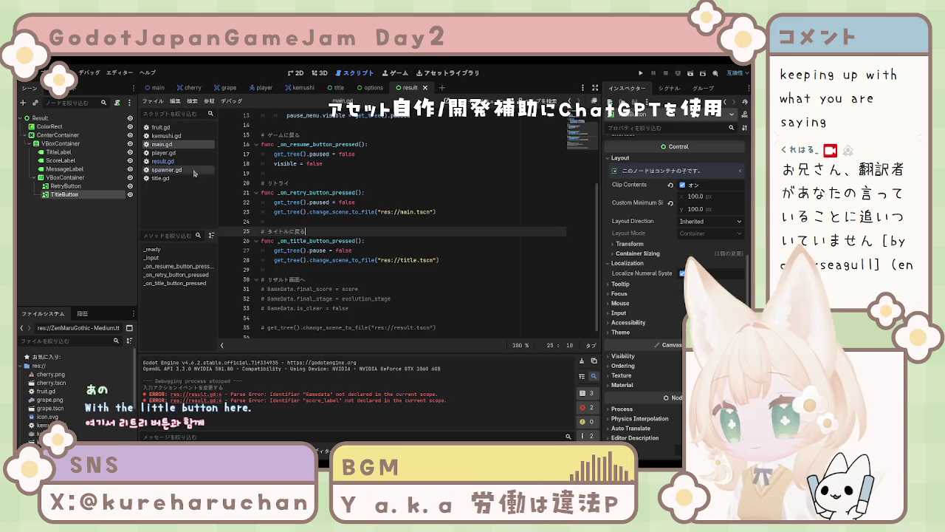
pyautogui.click(296, 269)
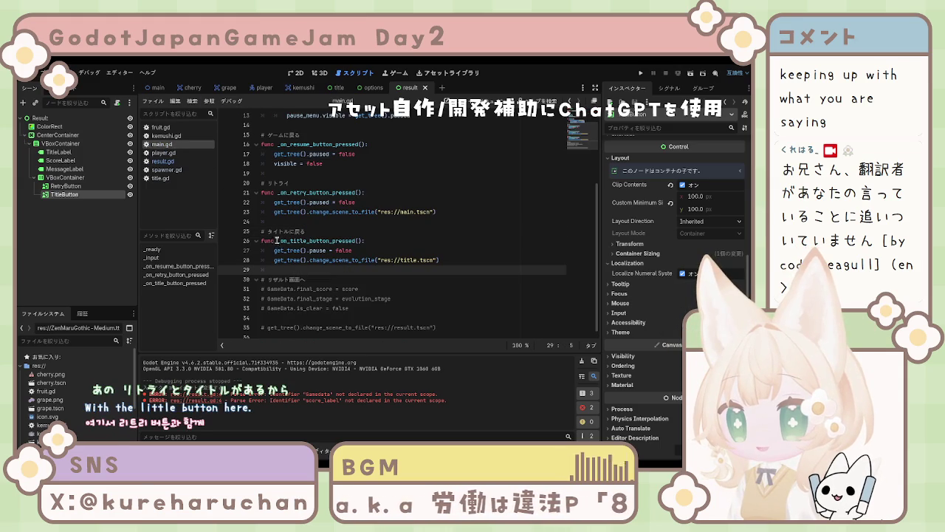
pyautogui.moveTo(261, 182); pyautogui.dragTo(444, 263)
pyautogui.hotkey('ctrl', 'c')
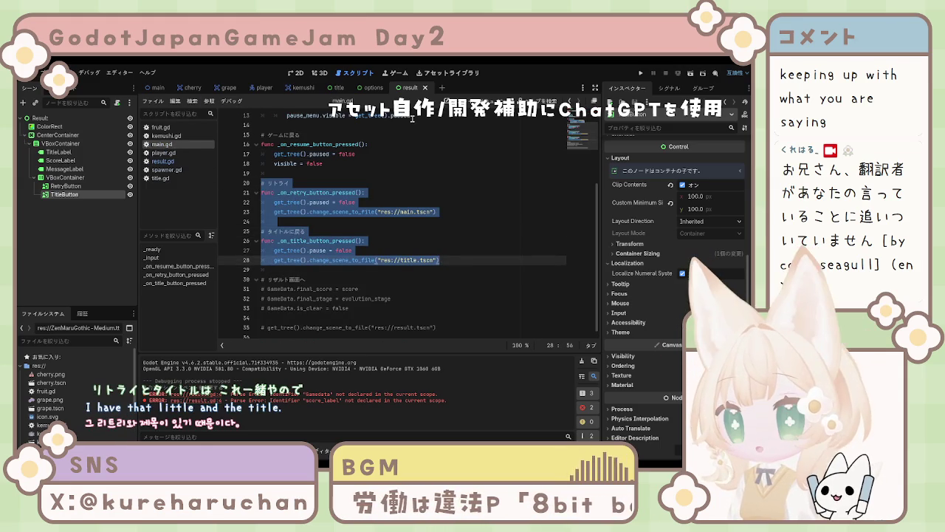
pyautogui.click(162, 161)
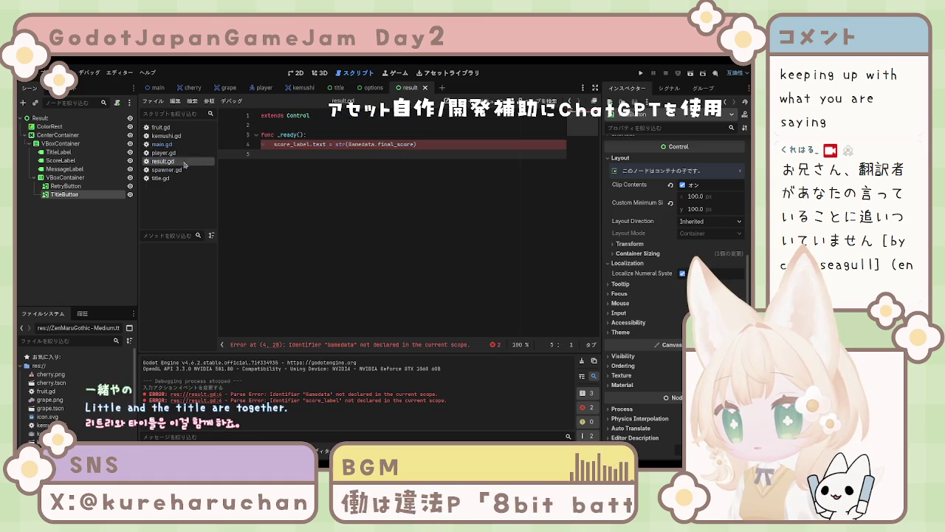
pyautogui.hotkey('ctrl', 'v')
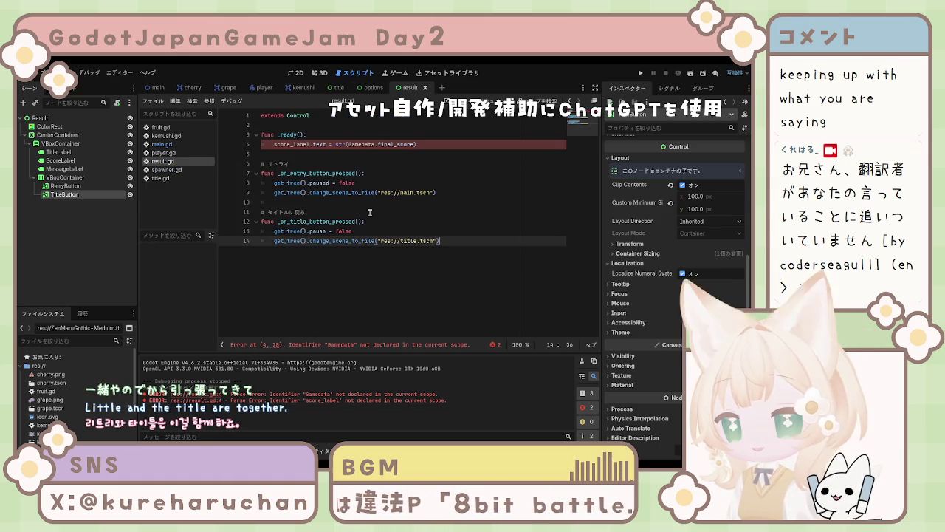
pyautogui.click(301, 126)
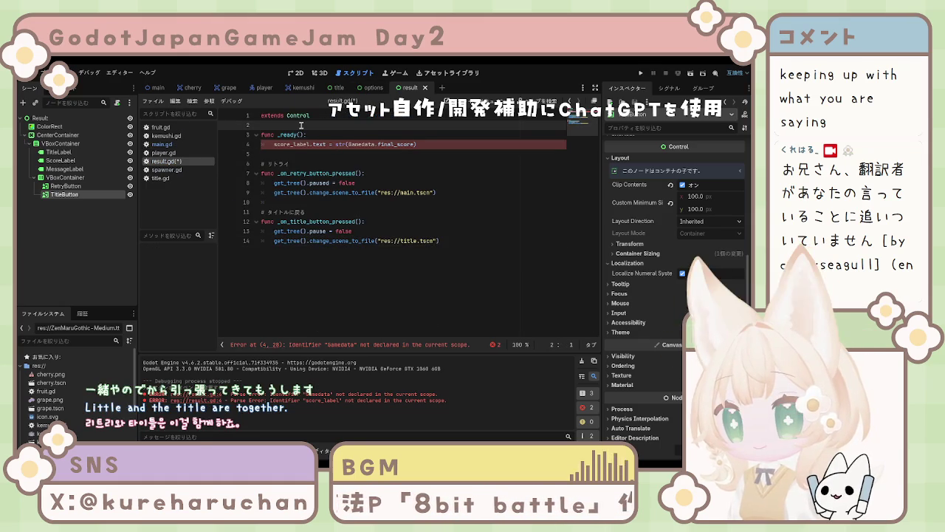
pyautogui.press('Return')
# Write the comment '# スコアを取得して表示' above func _ready() in result.gd using the Japanese IME
pyautogui.write('#')
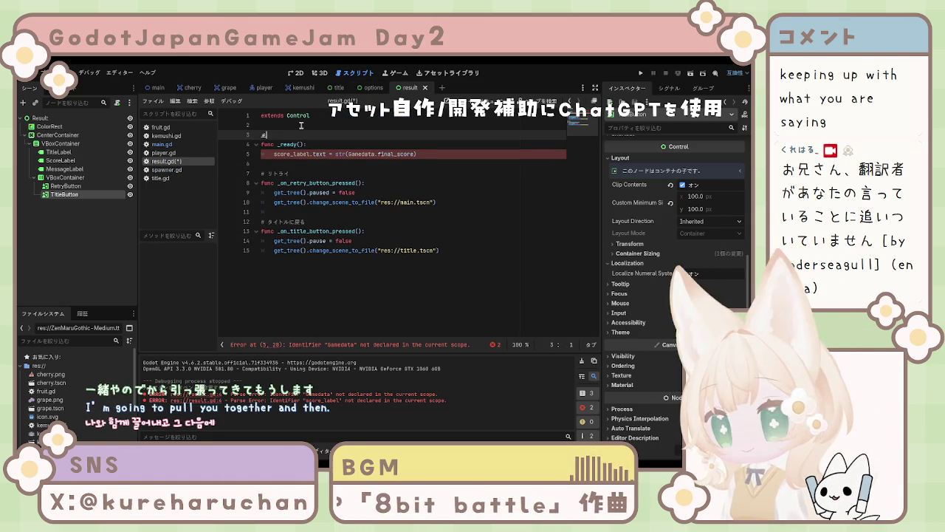
pyautogui.write('#')
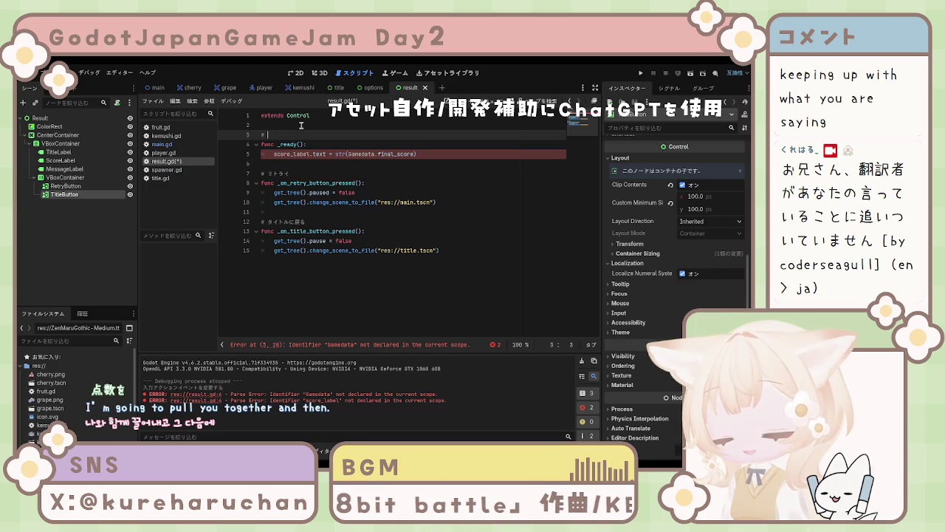
pyautogui.write('suu')
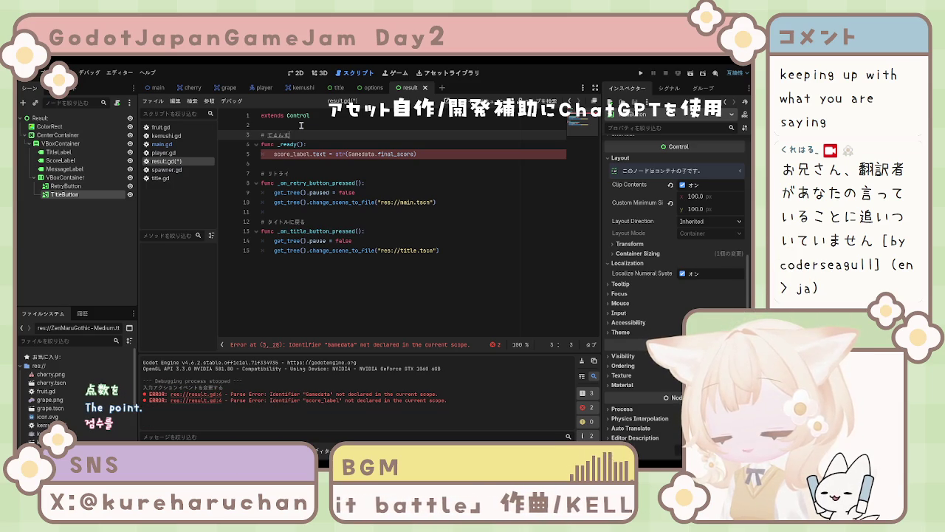
pyautogui.press('space')
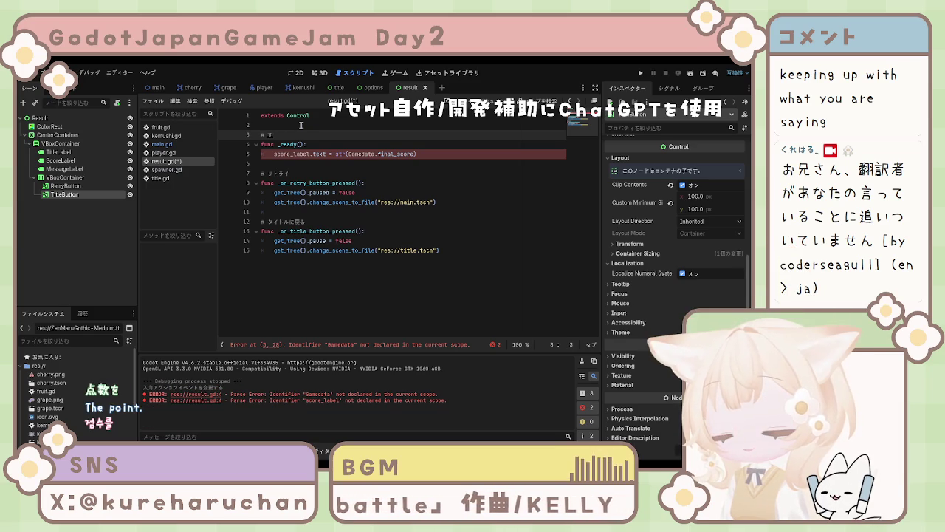
pyautogui.press('Return')
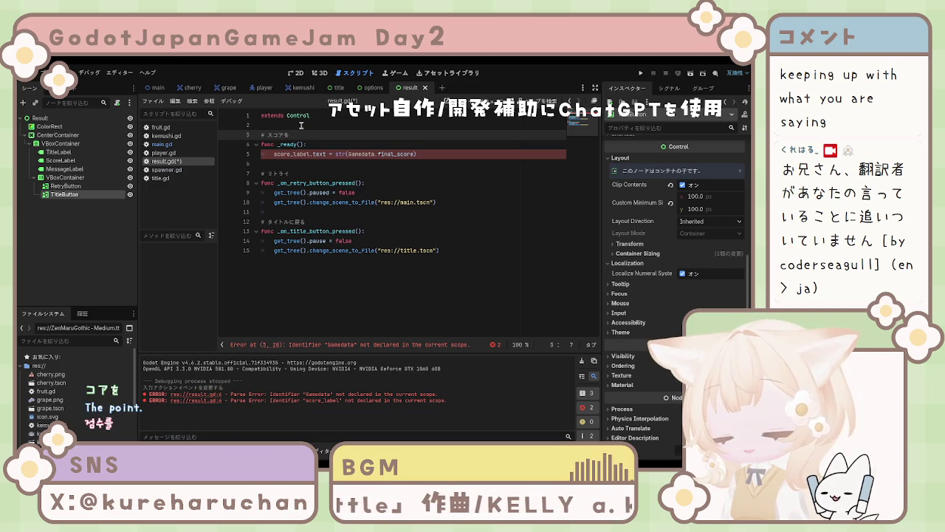
pyautogui.write('h')
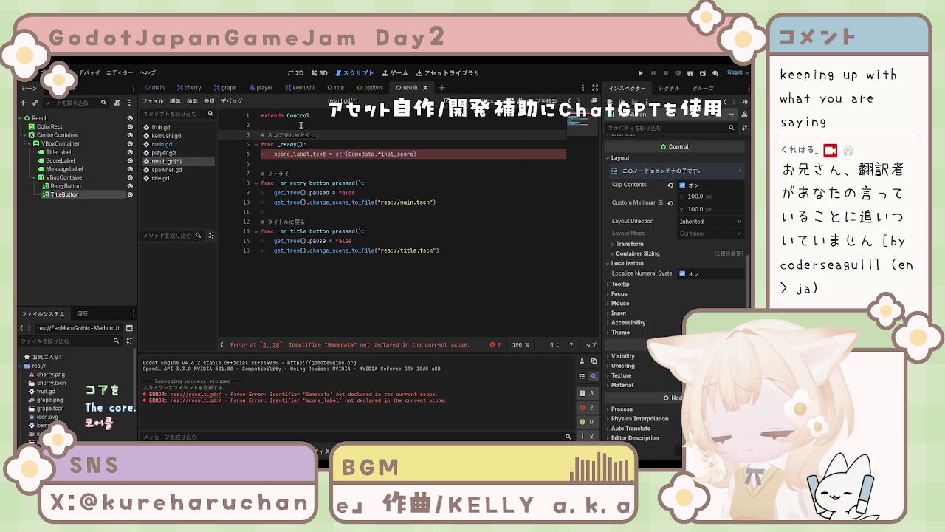
pyautogui.press('space')
pyautogui.press('Return')
pyautogui.write('hyouji')
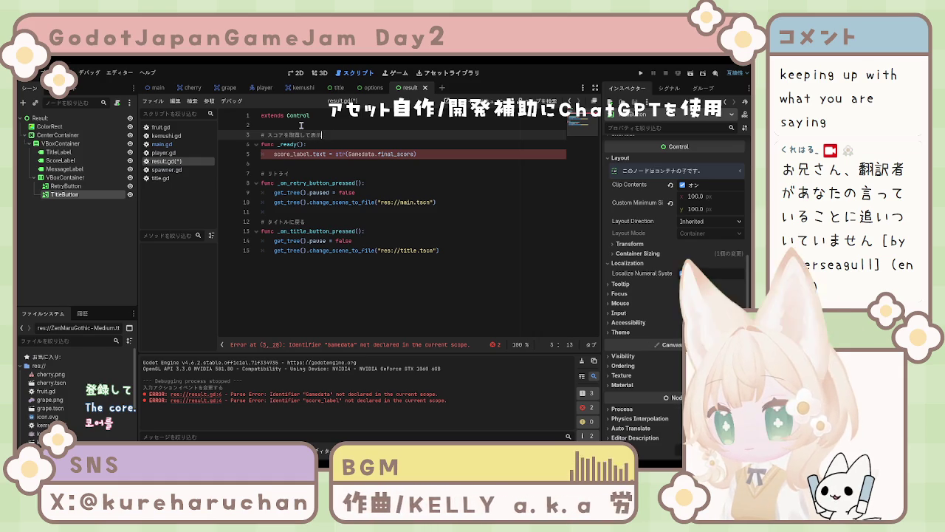
pyautogui.press('Return')
# Save result.gd and place the cursor on the empty last line 16
pyautogui.click(362, 282)
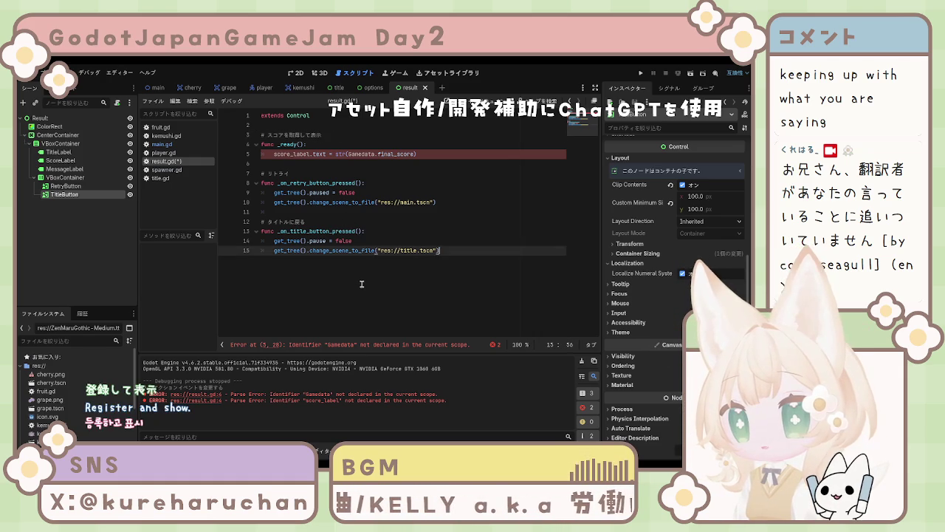
pyautogui.hotkey('ctrl', 's')
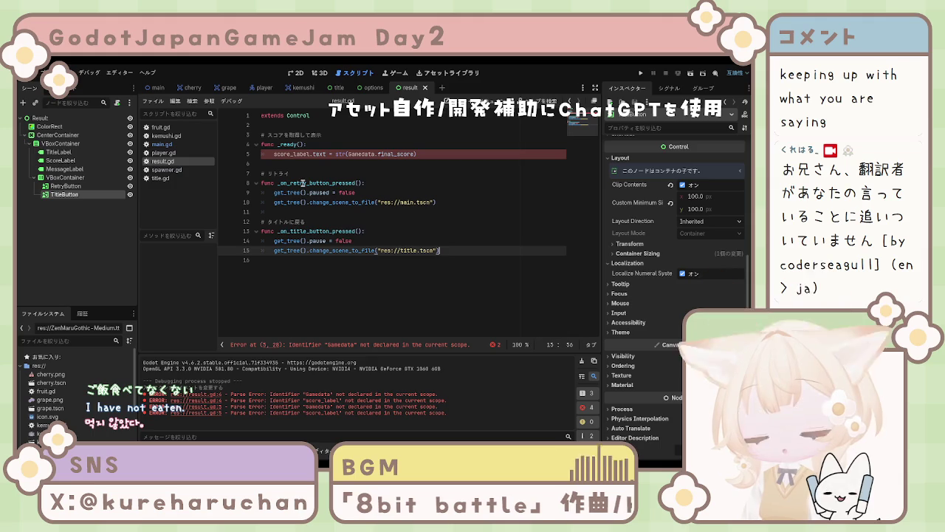
pyautogui.click(384, 286)
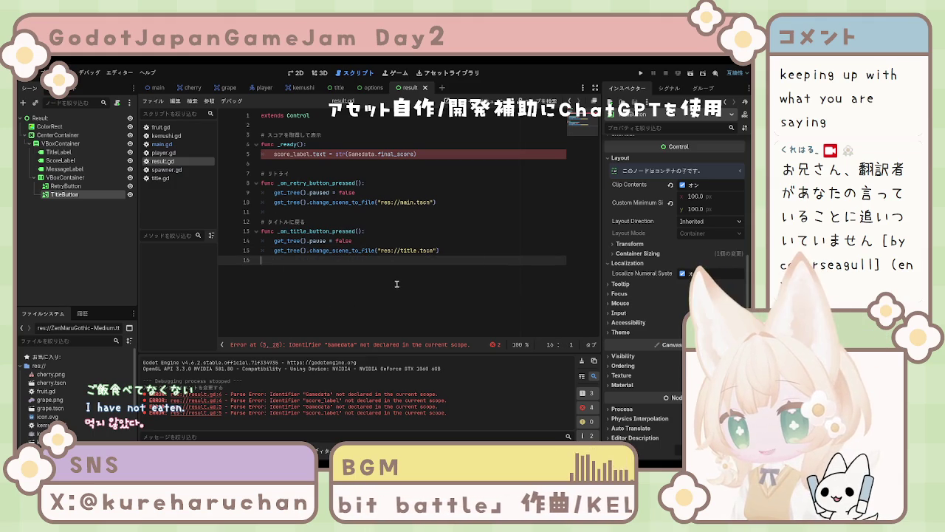
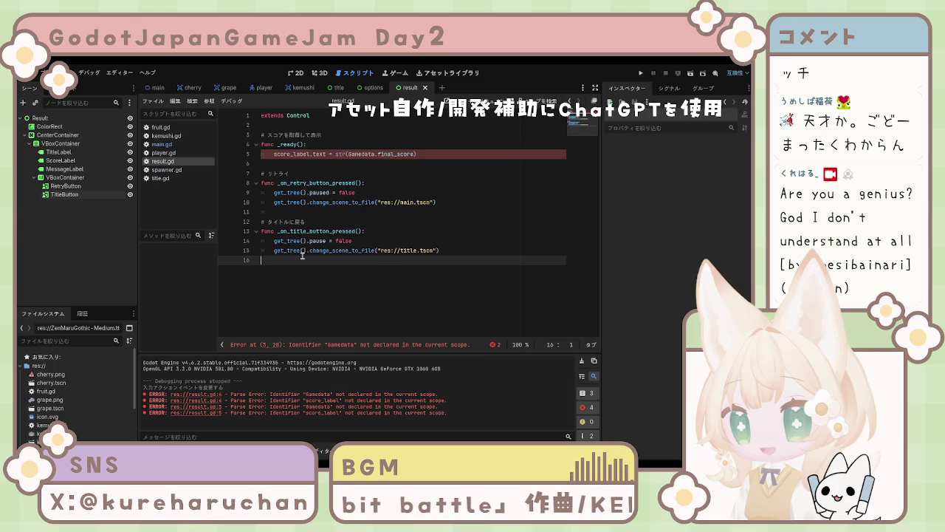
# Save the current scene, then drag title.gd onto the Title root node of the title scene
pyautogui.hotkey('ctrl', 's')
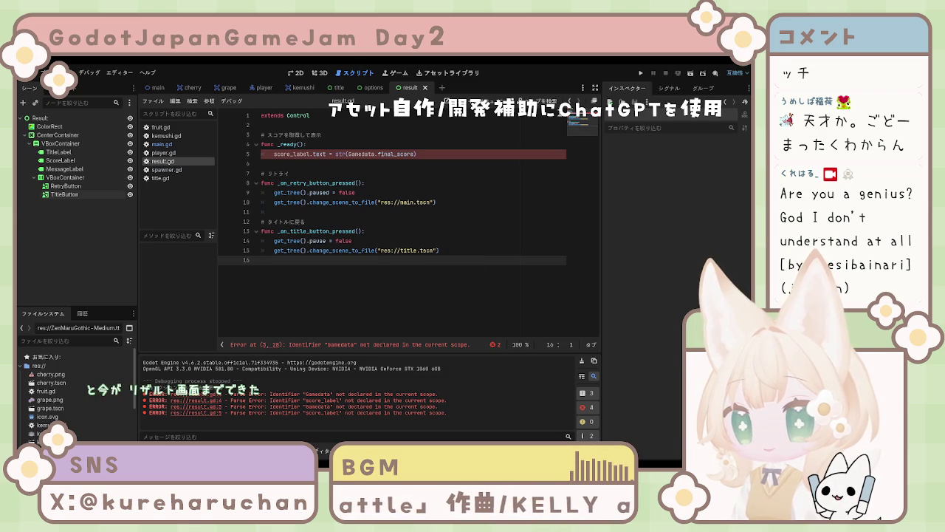
pyautogui.moveTo(188, 89); pyautogui.dragTo(333, 91)
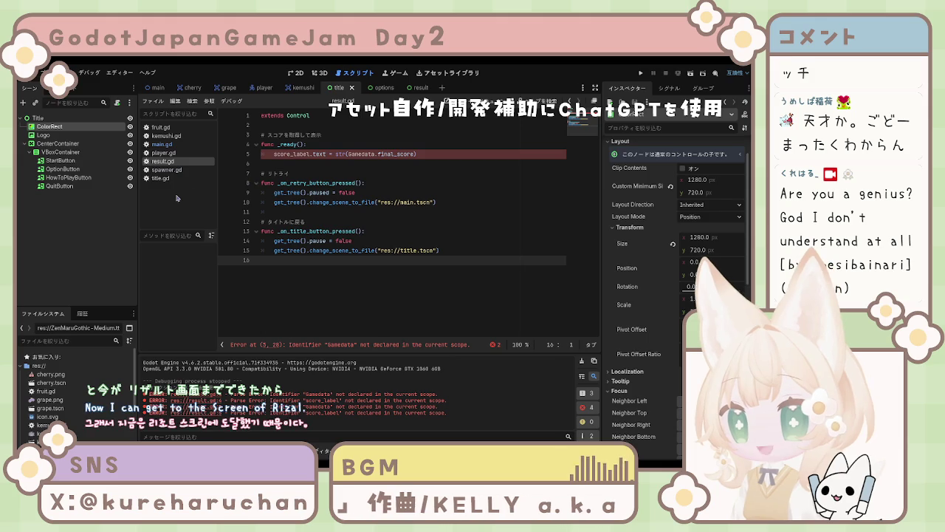
pyautogui.click(163, 178)
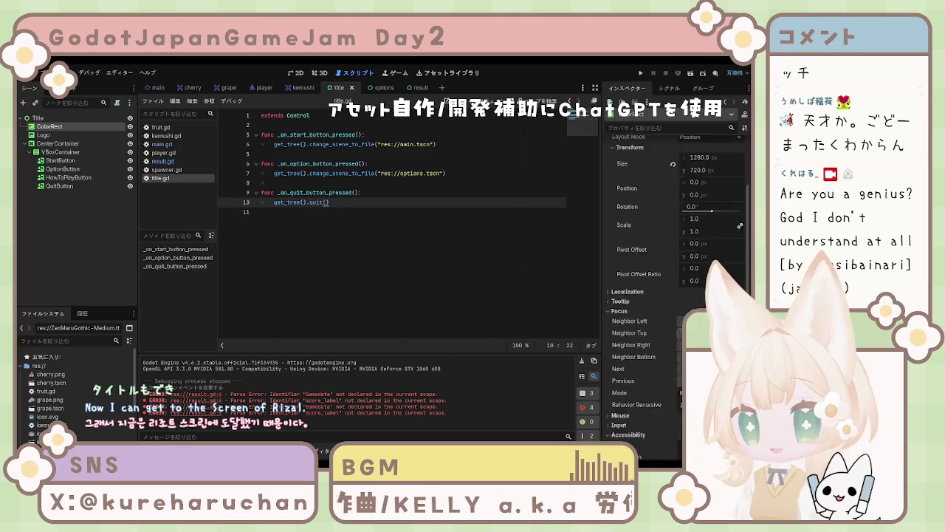
pyautogui.scroll(-10, 646, 339)
pyautogui.click(44, 118)
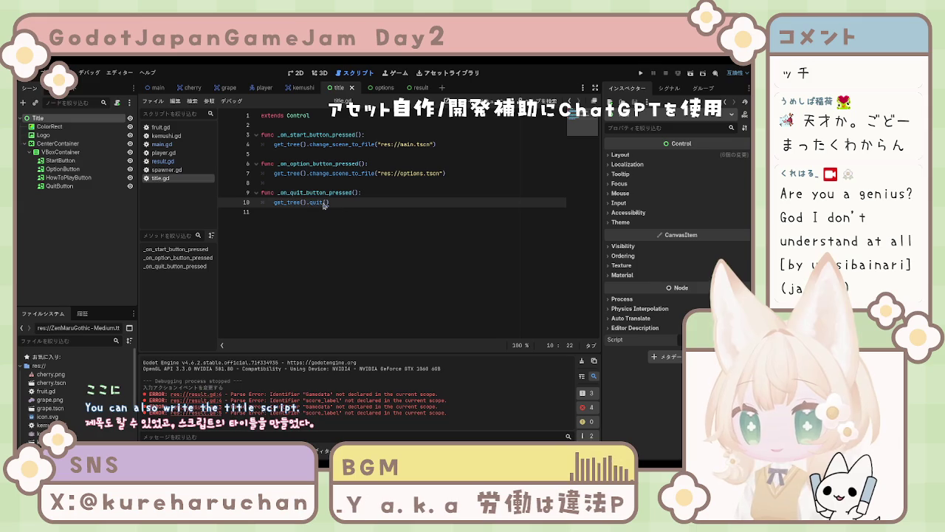
pyautogui.moveTo(161, 178); pyautogui.dragTo(45, 118)
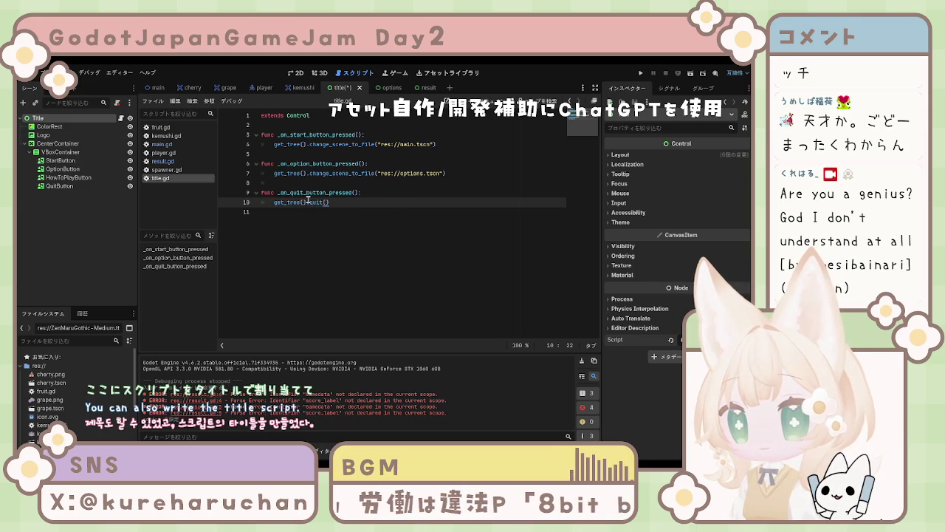
# Connect StartButton's pressed signal to _on_start_button_pressed in title.gd
pyautogui.click(669, 88)
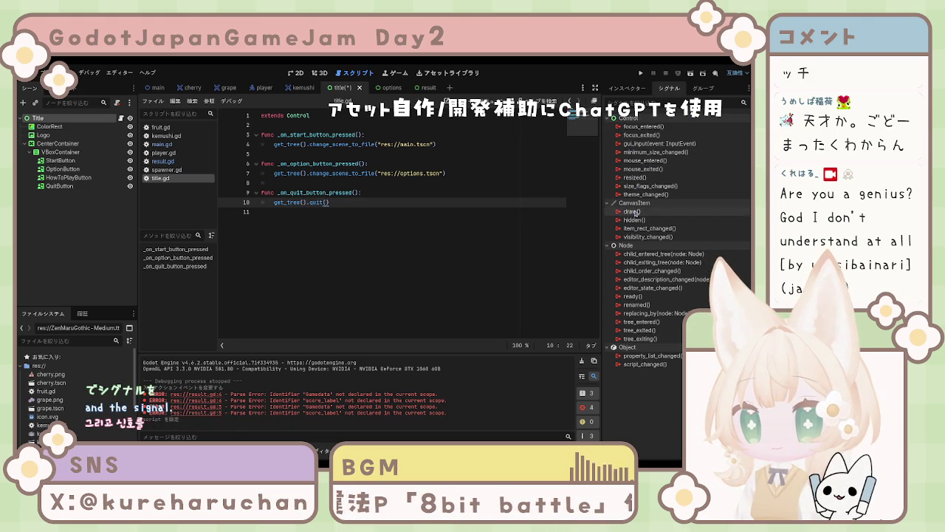
pyautogui.click(57, 163)
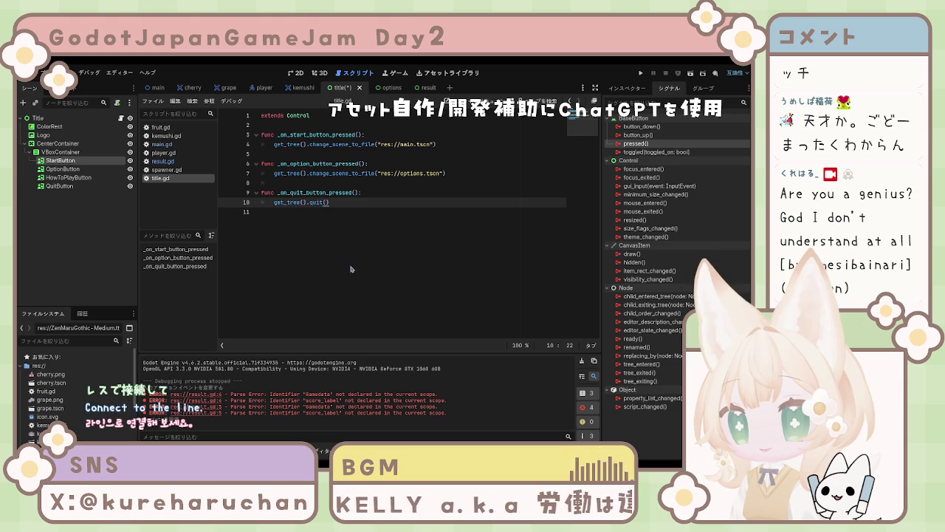
pyautogui.hotkey('ctrl', 'shift', 'z')
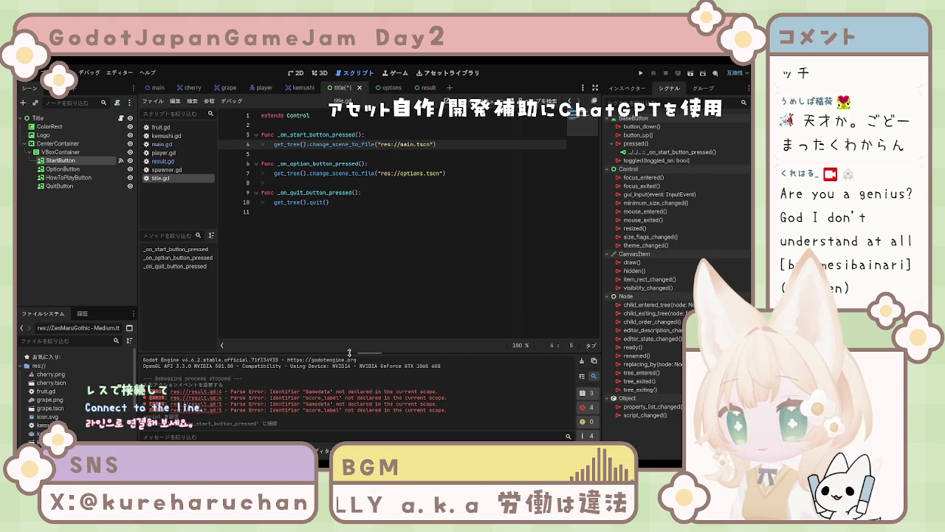
# Connect OptionButton's pressed signal to its matching handler in title.gd
pyautogui.click(63, 169)
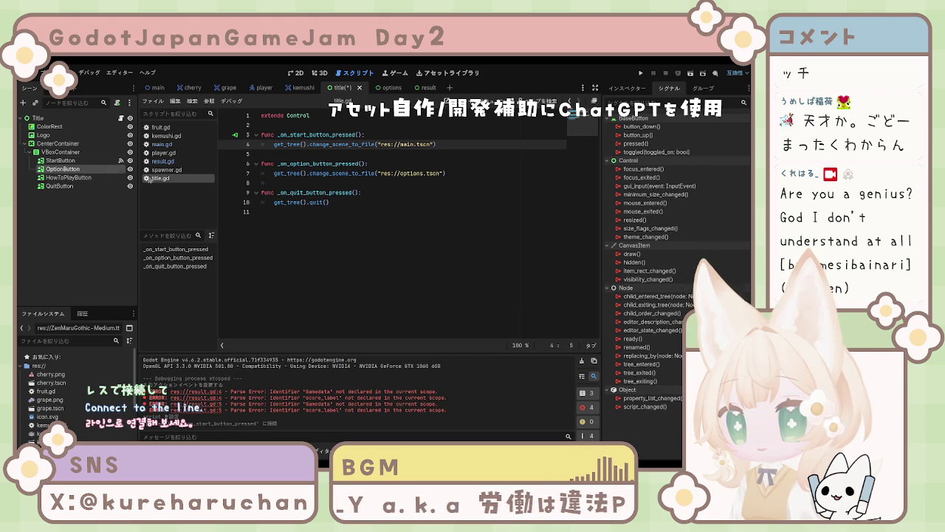
pyautogui.click(635, 143)
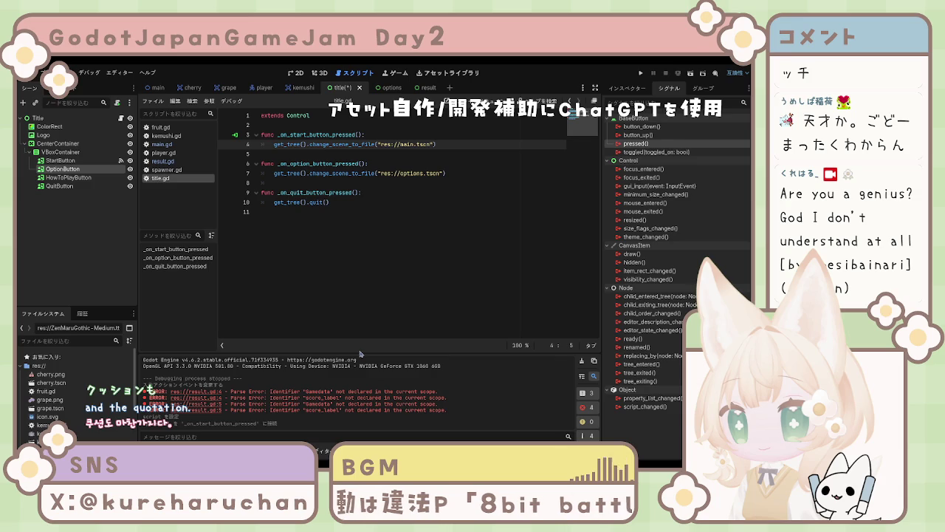
pyautogui.click(69, 177)
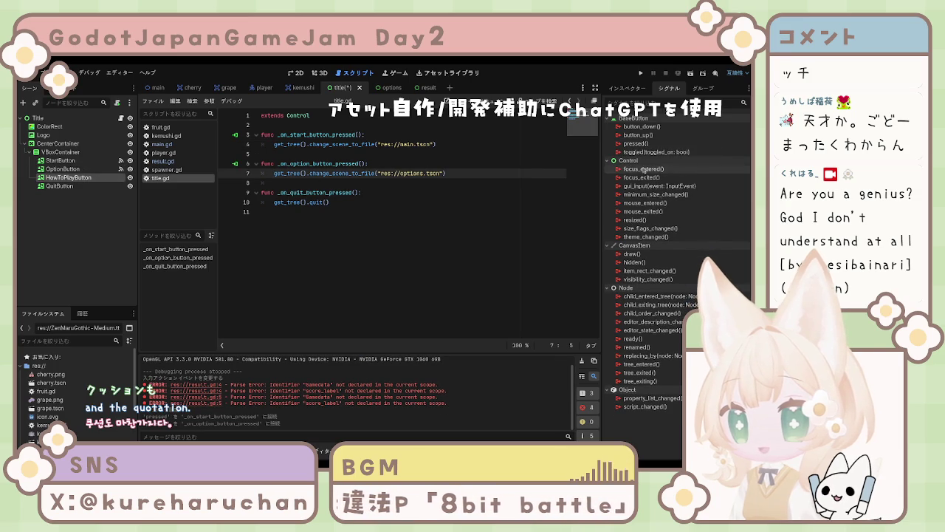
pyautogui.click(636, 144)
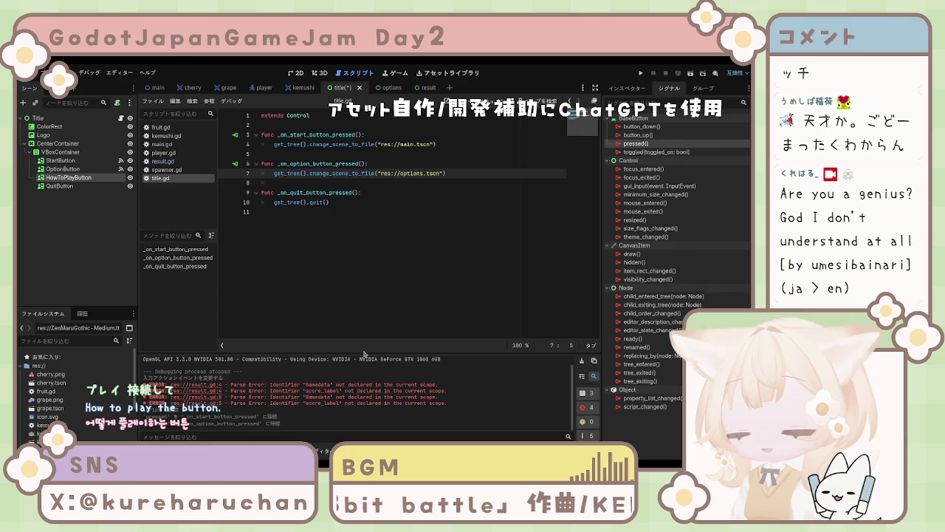
# Connect HowToPlayButton's pressed signal, discard the auto-generated stub, and save title.gd
pyautogui.press('Return')
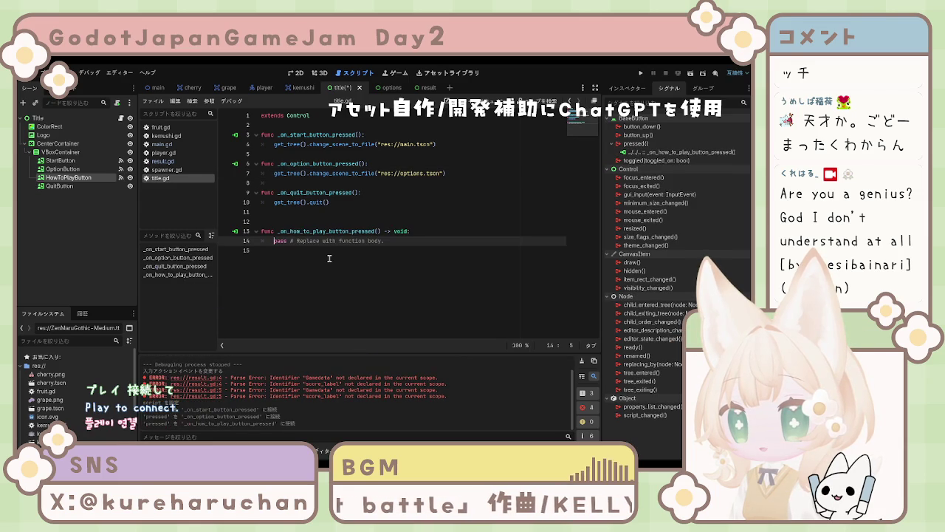
pyautogui.hotkey('ctrl', 'z')
pyautogui.hotkey('ctrl', 'z')
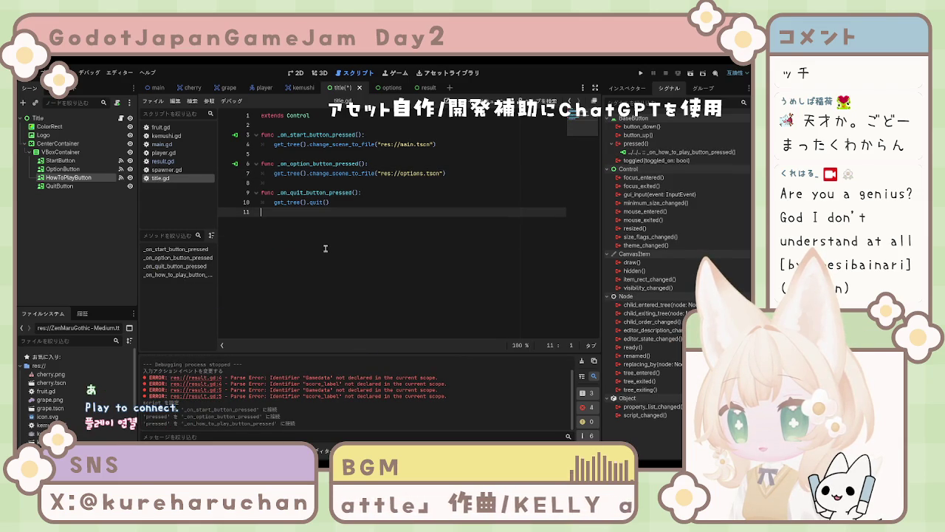
pyautogui.click(104, 182)
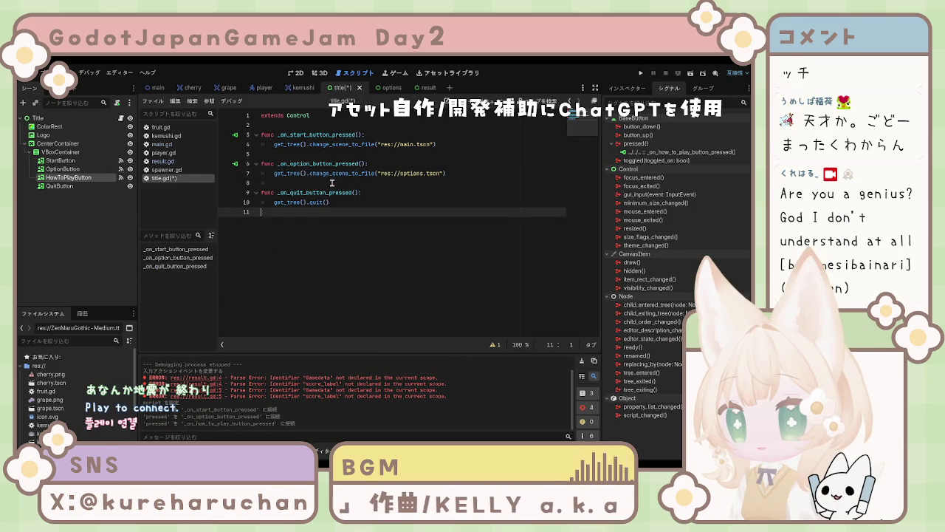
pyautogui.hotkey('ctrl', 's')
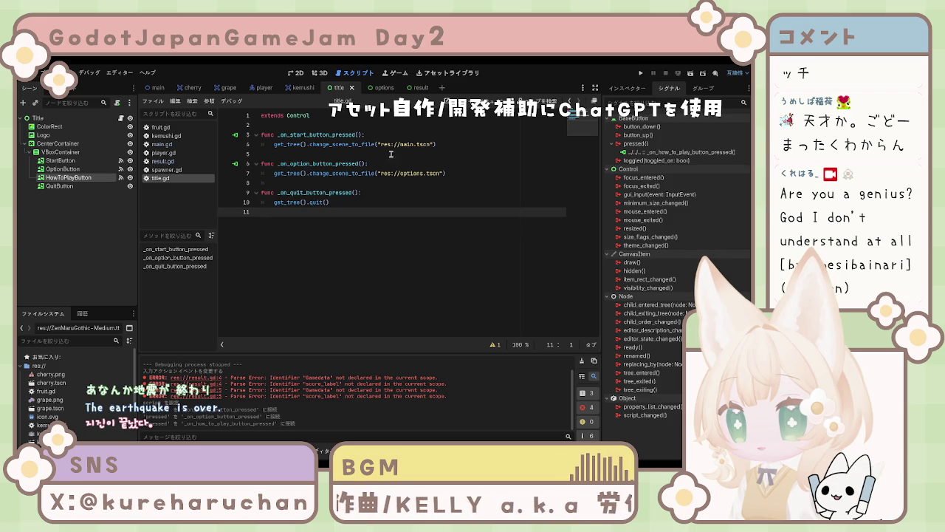
# Review the QuitButton and HowToPlayButton connections and select the option-button function lines 6–7
pyautogui.click(84, 186)
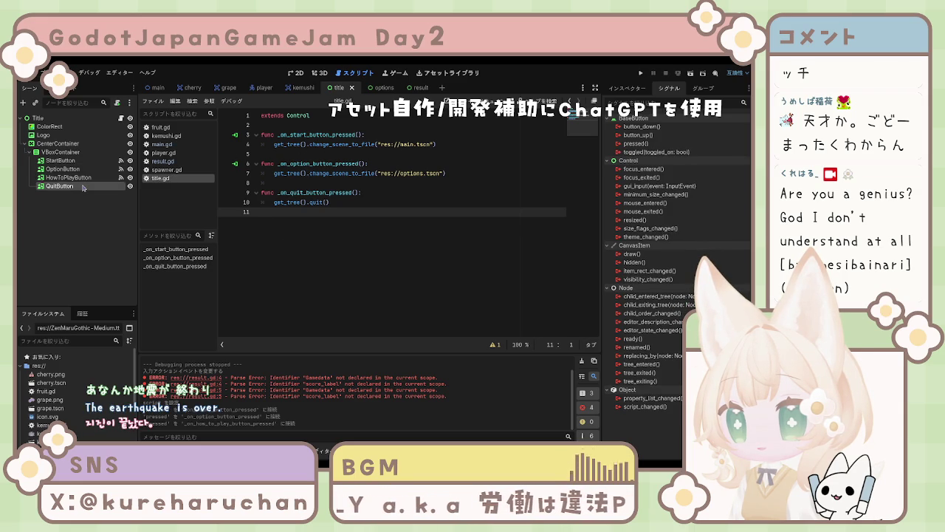
pyautogui.click(74, 178)
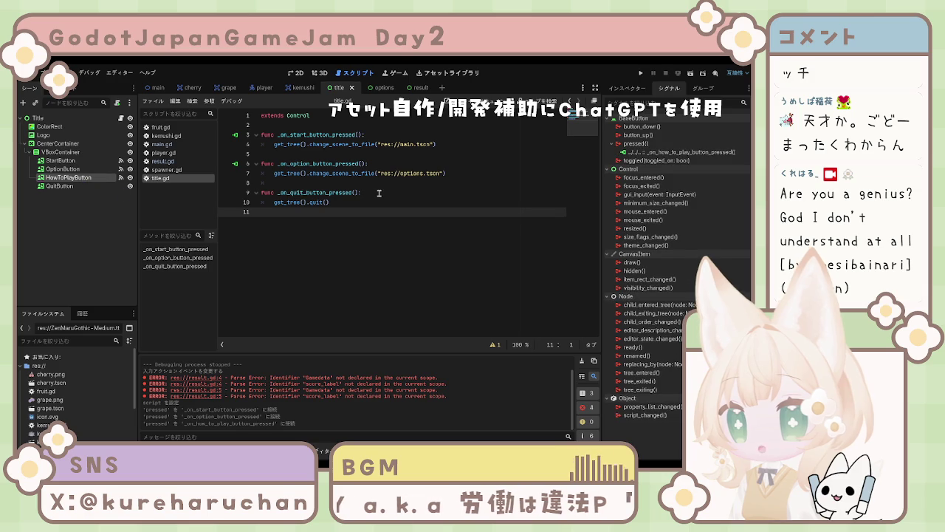
pyautogui.click(264, 192)
pyautogui.click(264, 164)
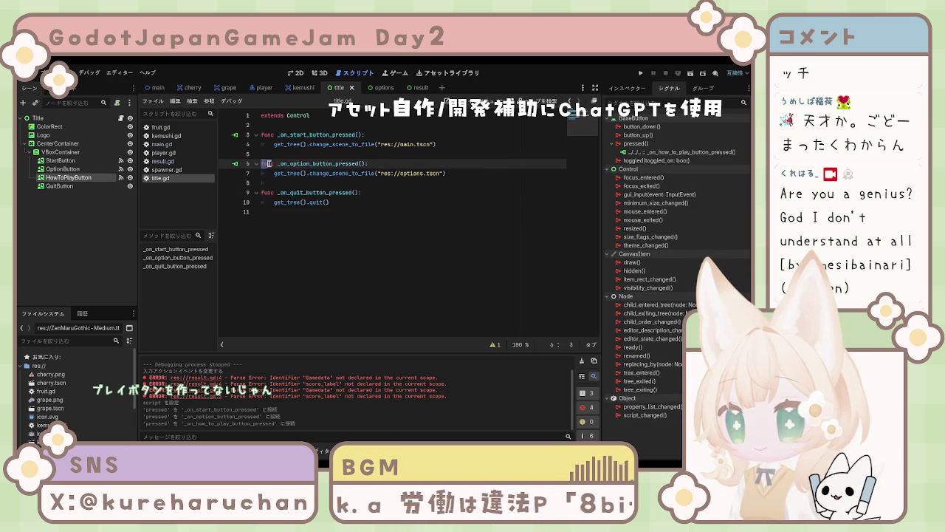
pyautogui.moveTo(264, 164); pyautogui.dragTo(505, 172)
pyautogui.hotkey('ctrl', 'c')
pyautogui.click(505, 172)
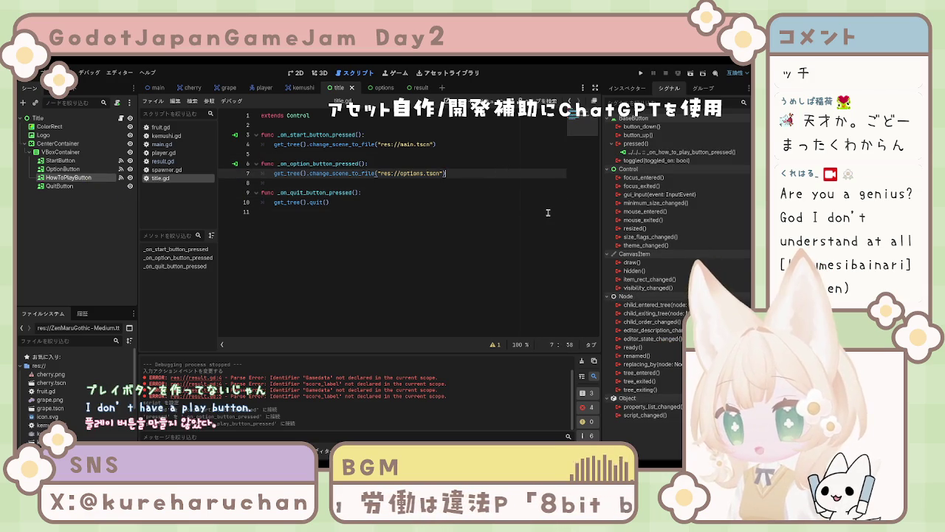
# Paste a copy of the option-button function and rename it _on_howtoplay_button_pressed
pyautogui.press('Return')
pyautogui.press('Return')
pyautogui.hotkey('ctrl', 'v')
pyautogui.press('Up')
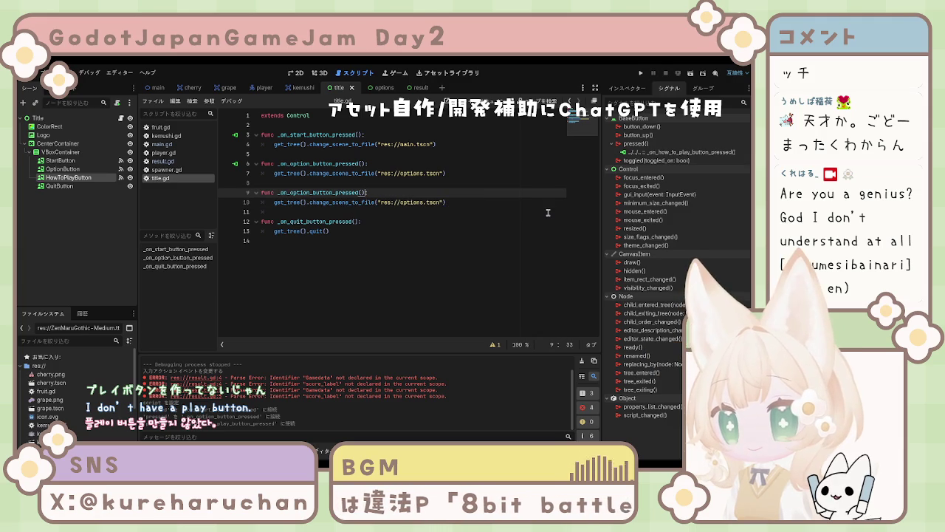
pyautogui.press('Left')
pyautogui.press('Left')
pyautogui.press('Left')
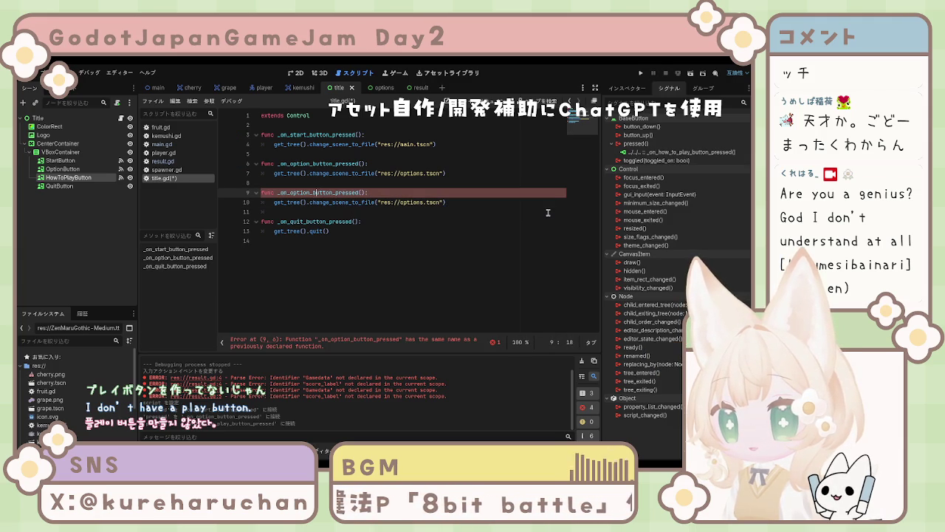
pyautogui.press('BackSpace')
pyautogui.press('BackSpace')
pyautogui.press('BackSpace')
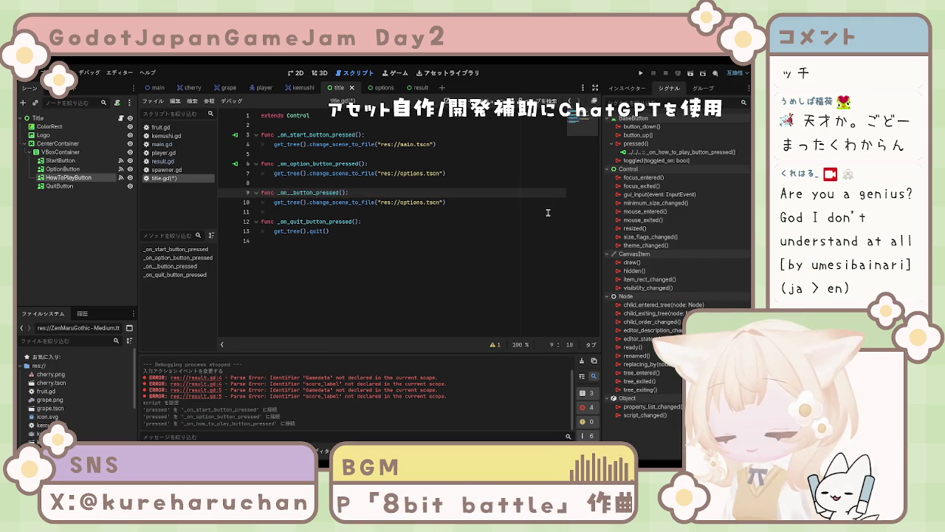
pyautogui.write('ほwと')
pyautogui.press('Delete')
pyautogui.write('ho')
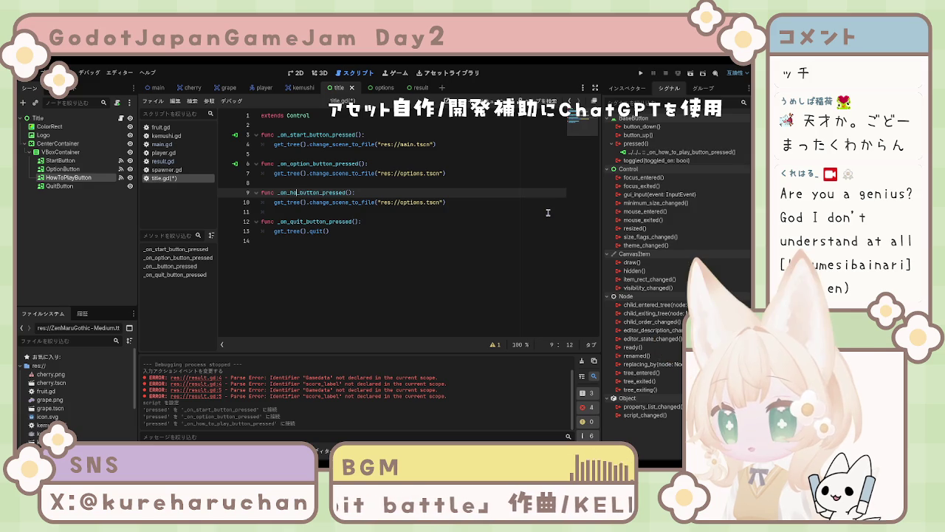
pyautogui.write('wto')
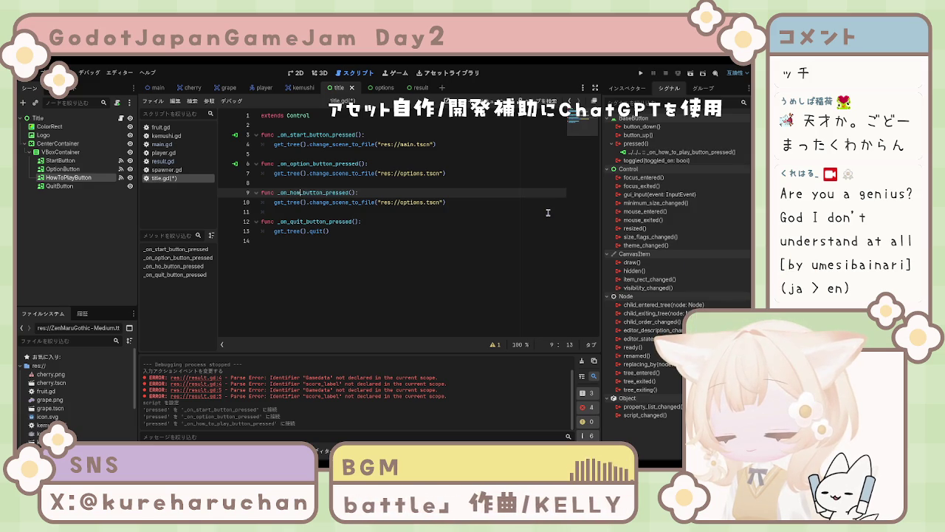
pyautogui.write('pl')
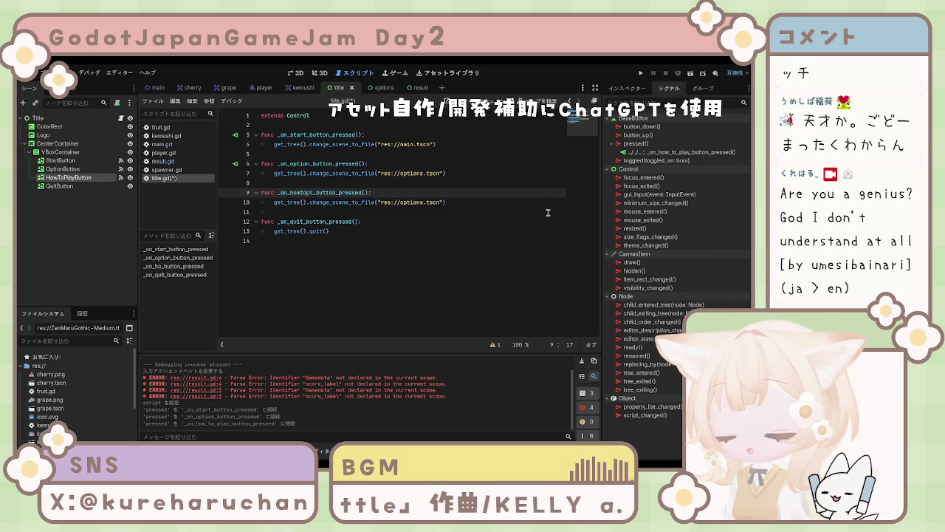
pyautogui.write('ay')
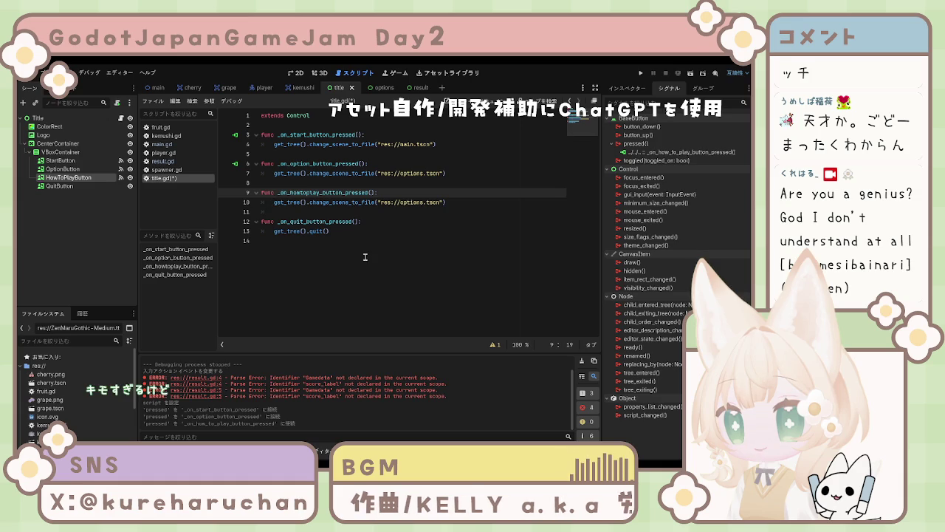
# Change the copied function's scene path on line 10 from options to howtoplay
pyautogui.click(362, 268)
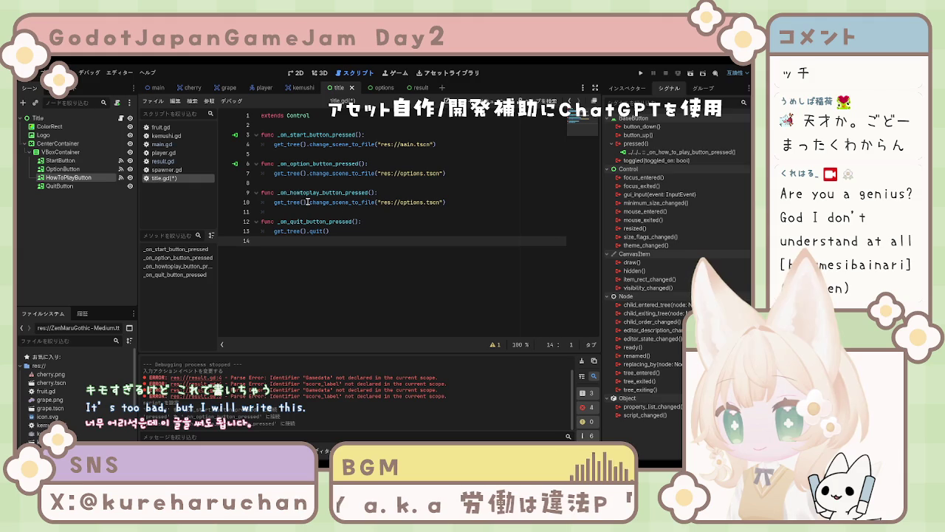
pyautogui.click(423, 202)
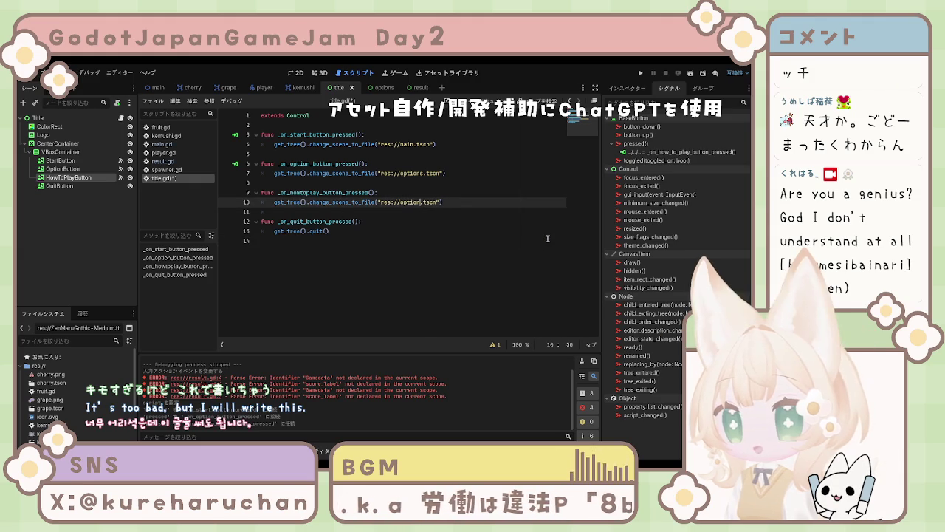
pyautogui.press('BackSpace')
pyautogui.press('BackSpace')
pyautogui.press('BackSpace')
pyautogui.write('ha')
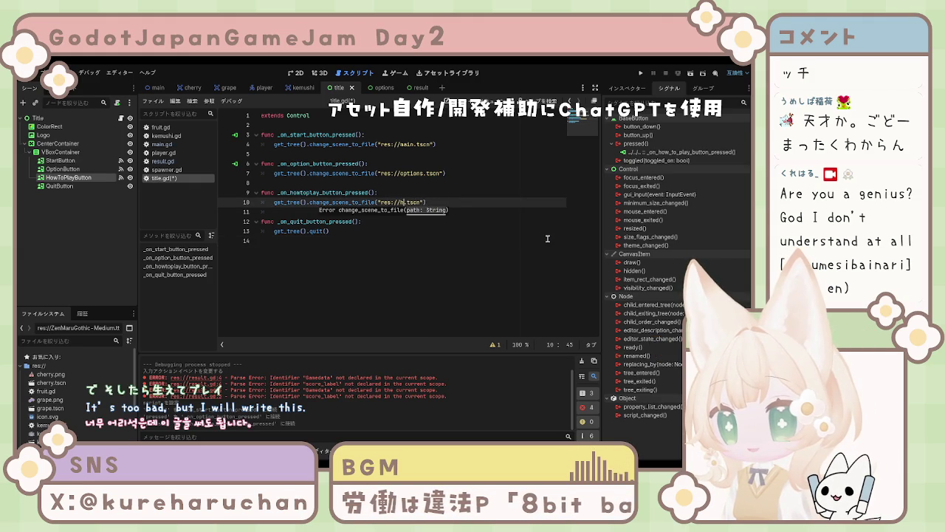
pyautogui.write('owtoplay')
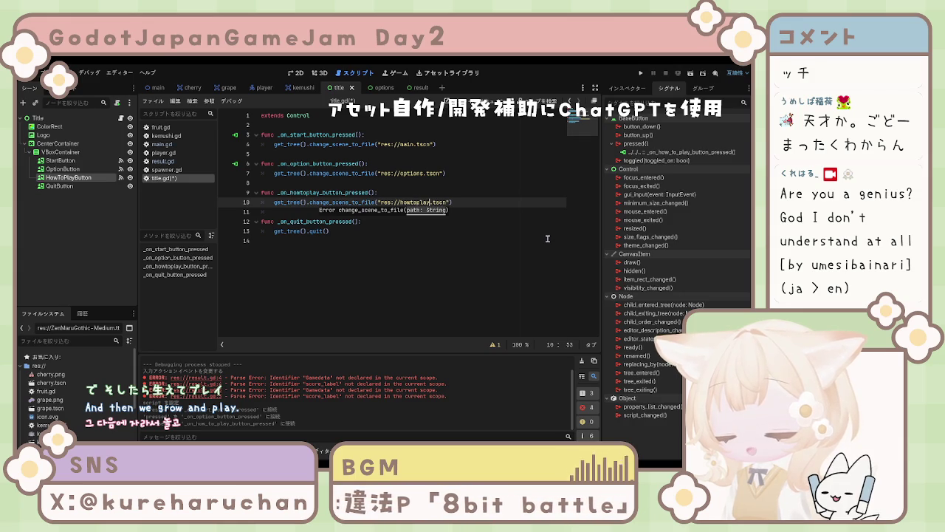
pyautogui.click(482, 256)
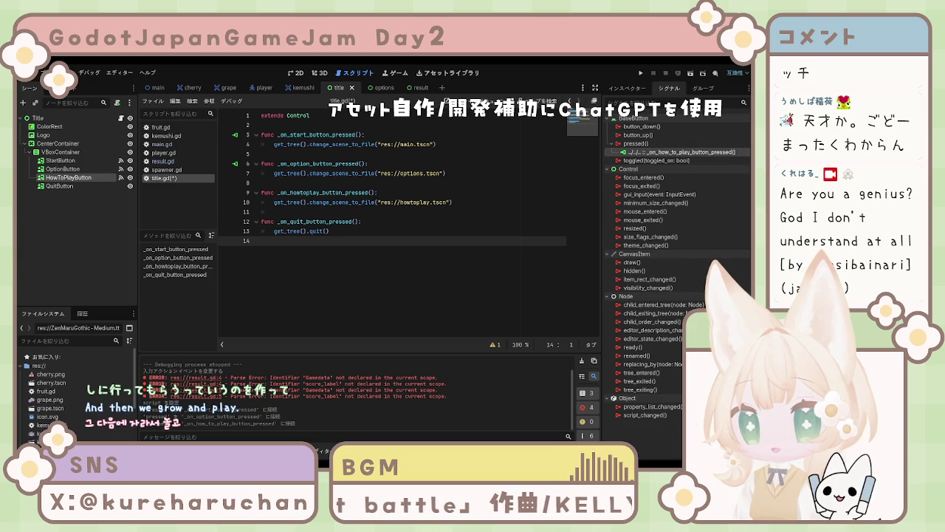
# Reconnect the how-to-play signal and connect QuitButton's pressed signal to _on_quit_button_pressed
pyautogui.press('Delete')
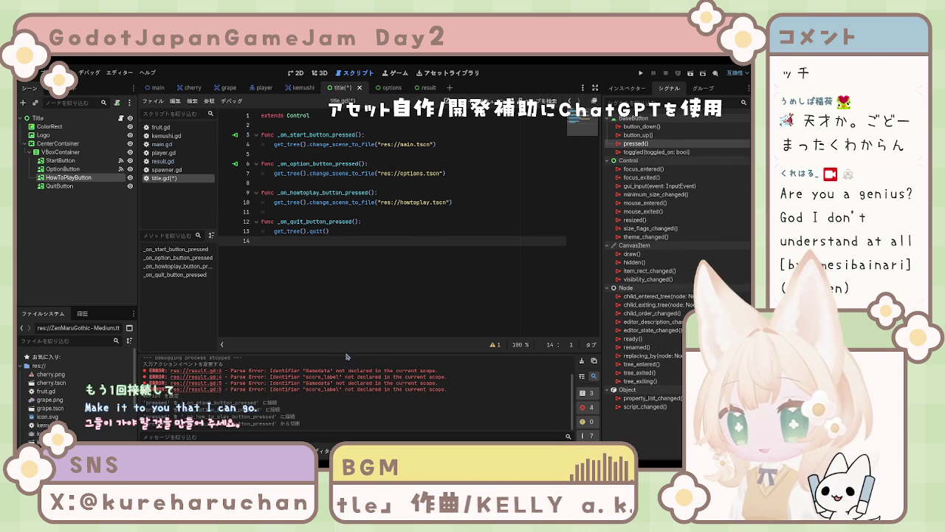
pyautogui.hotkey('ctrl', 'z')
pyautogui.click(107, 188)
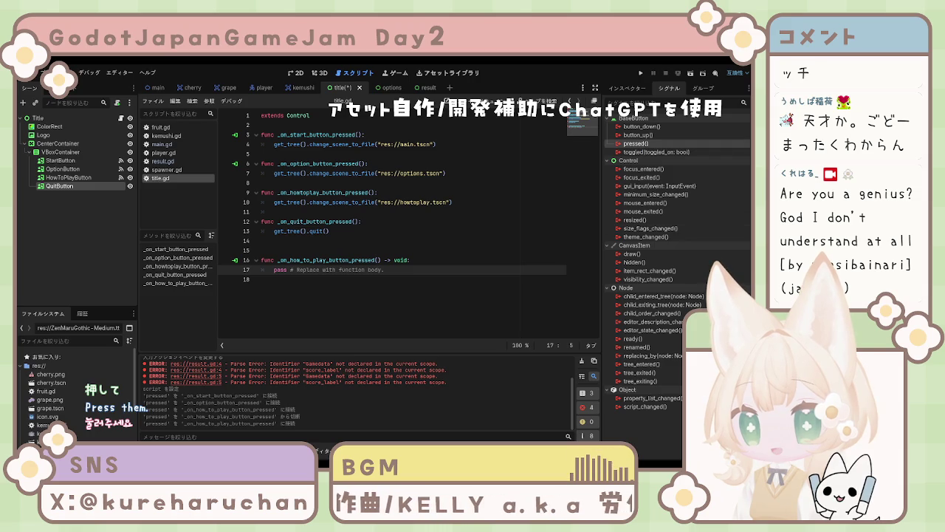
pyautogui.moveTo(363, 358); pyautogui.dragTo(274, 231)
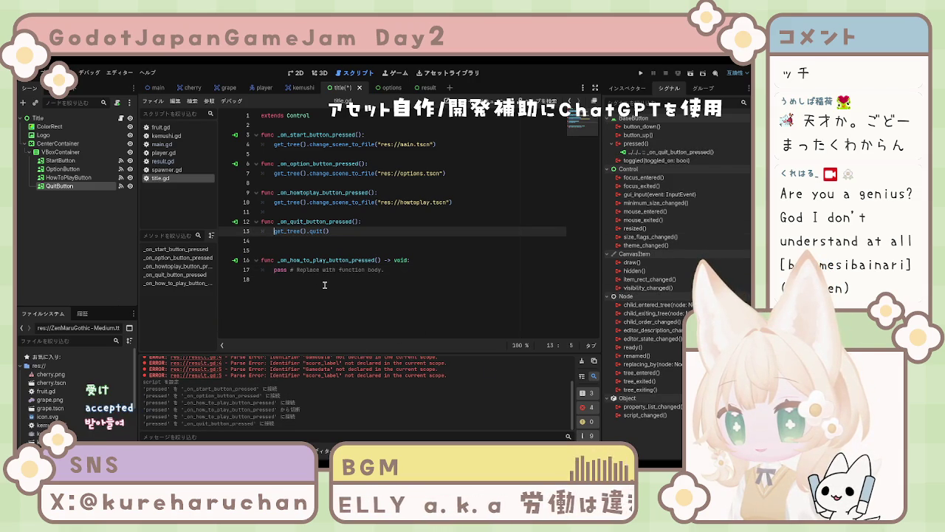
# Rename the handler to _on_how_to_play_button_pressed, save, and delete the duplicate stub on lines 15–17
pyautogui.click(299, 193)
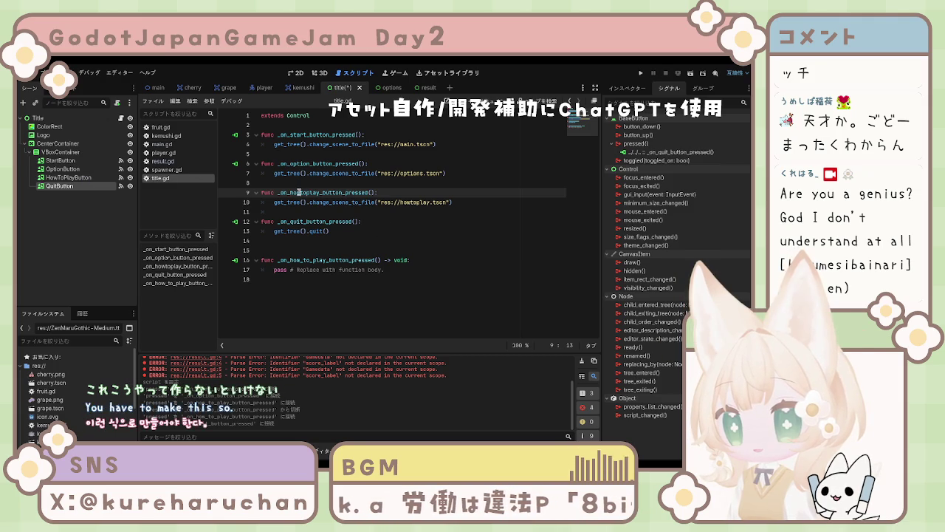
pyautogui.write('_')
pyautogui.press('Right')
pyautogui.press('Right')
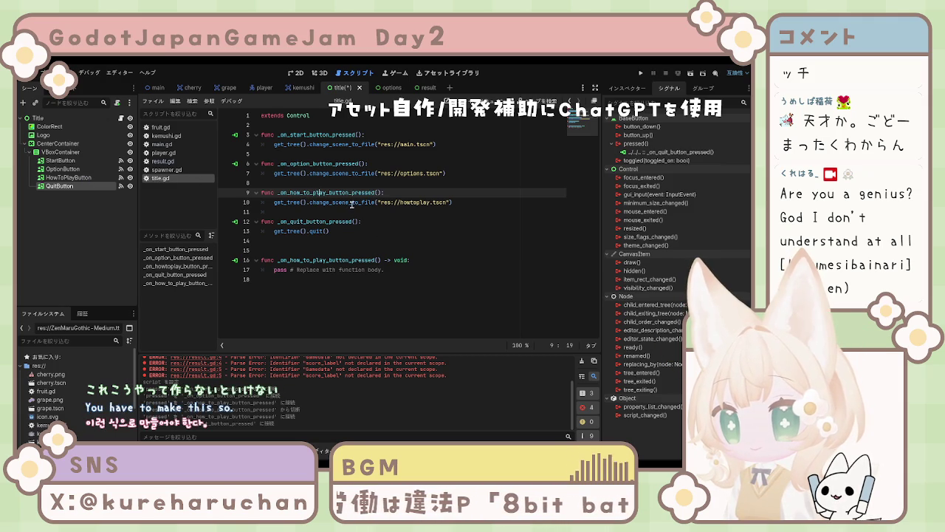
pyautogui.hotkey('ctrl', 's')
pyautogui.moveTo(376, 270)
pyautogui.mouseDown()
pyautogui.moveTo(243, 265)
pyautogui.moveTo(233, 253)
pyautogui.mouseUp()
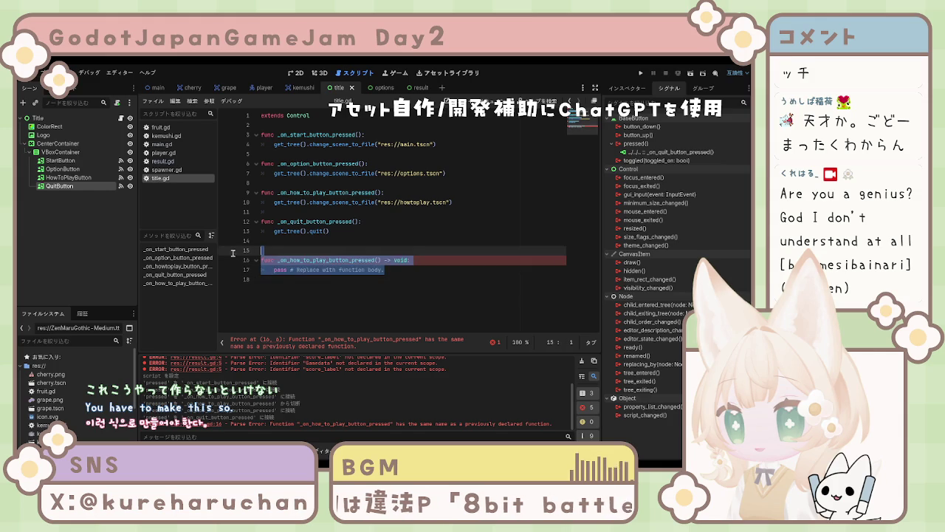
pyautogui.press('BackSpace')
pyautogui.press('BackSpace')
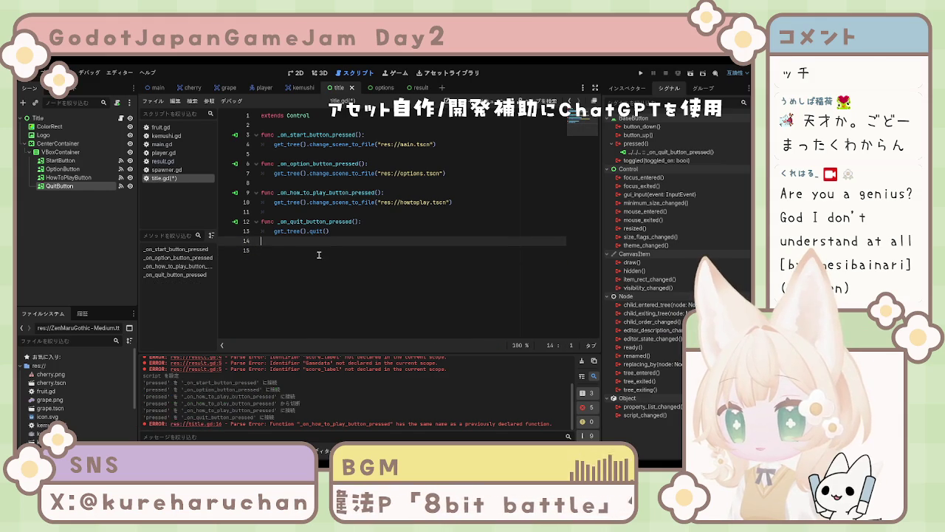
# Refresh HowToPlayButton's signal connection, save title.gd, and test-run the game
pyautogui.click(73, 178)
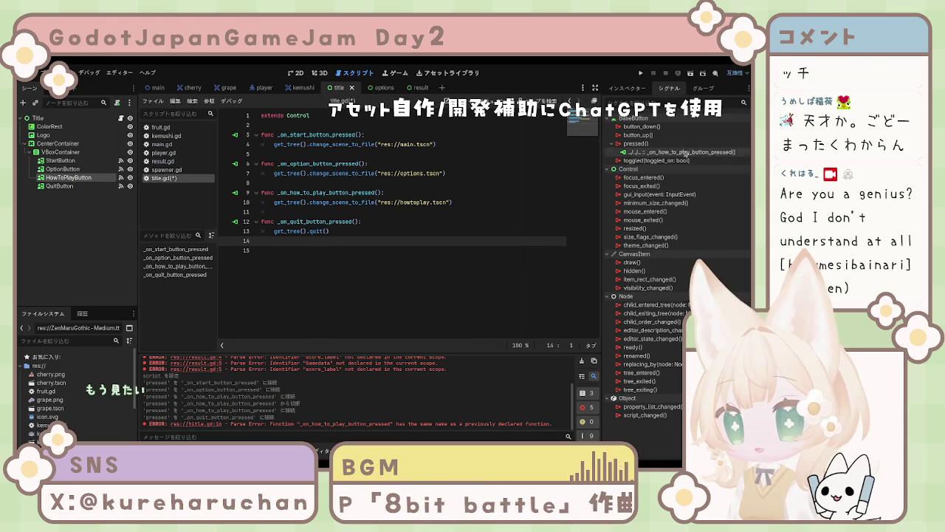
pyautogui.click(647, 152)
pyautogui.press('Delete')
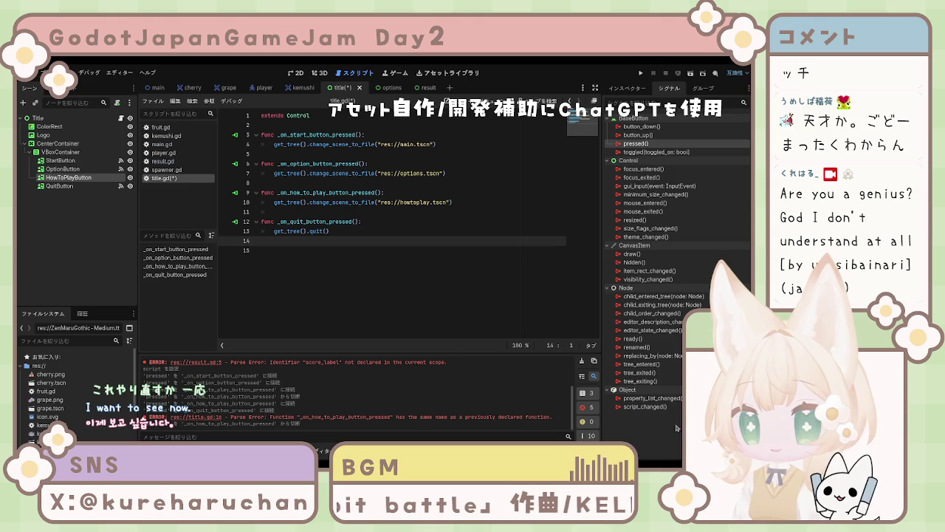
pyautogui.hotkey('ctrl', 'z')
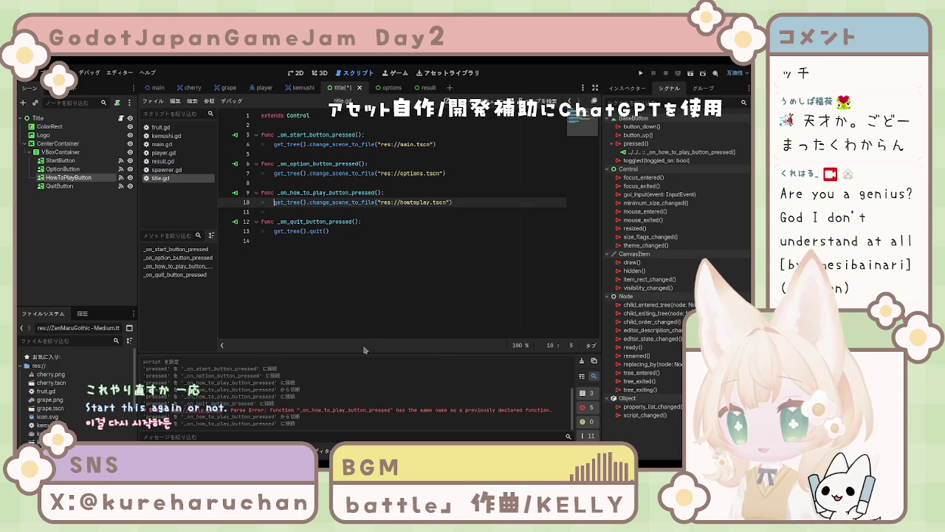
pyautogui.click(260, 303)
pyautogui.hotkey('ctrl', 's')
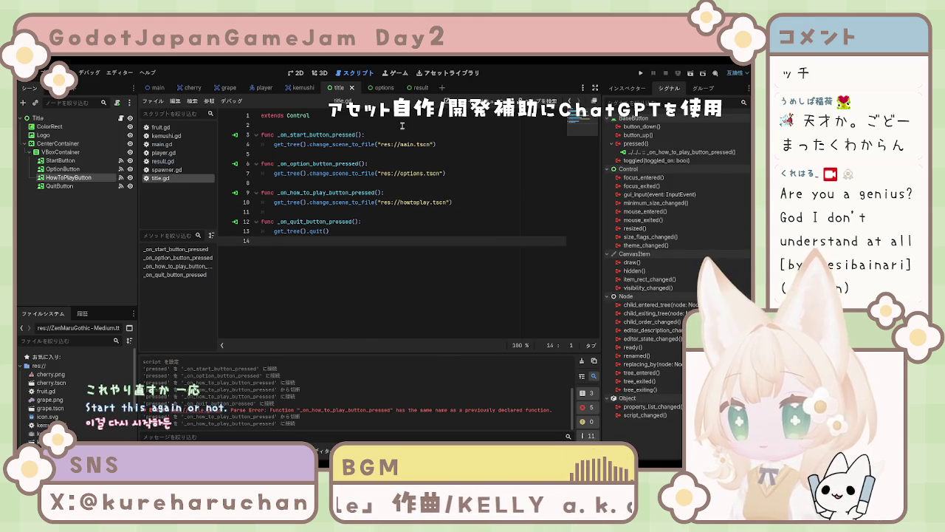
pyautogui.click(689, 73)
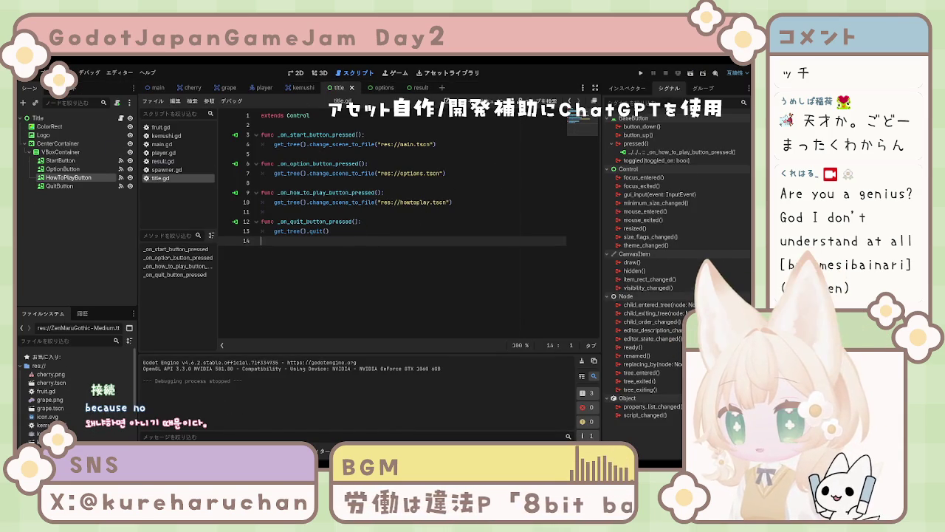
# Switch to the main scene, open main.gd, and inspect the PauseMenu and CenterContainer nodes
pyautogui.click(157, 88)
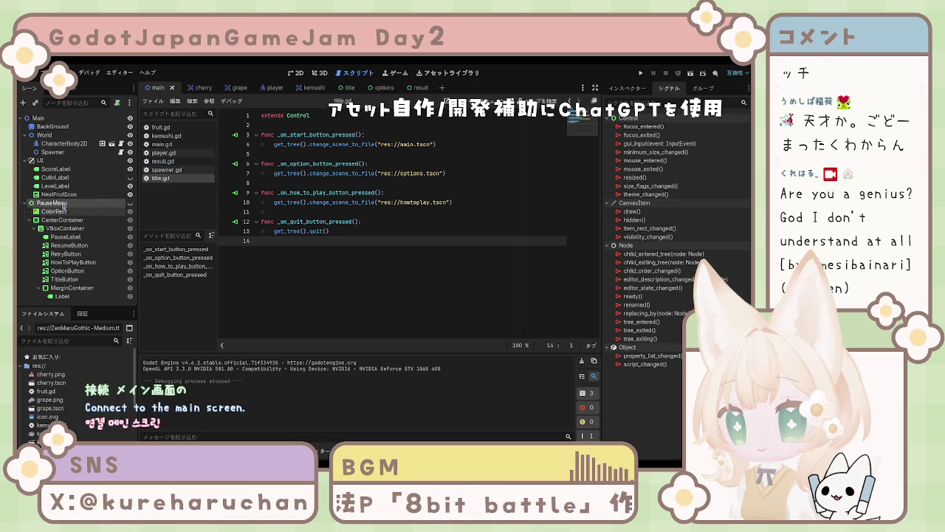
pyautogui.click(162, 144)
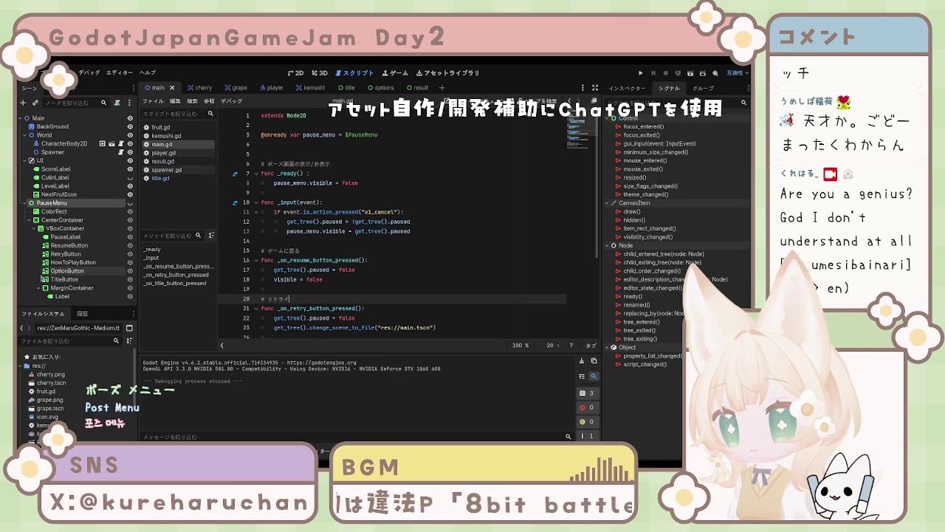
pyautogui.click(56, 220)
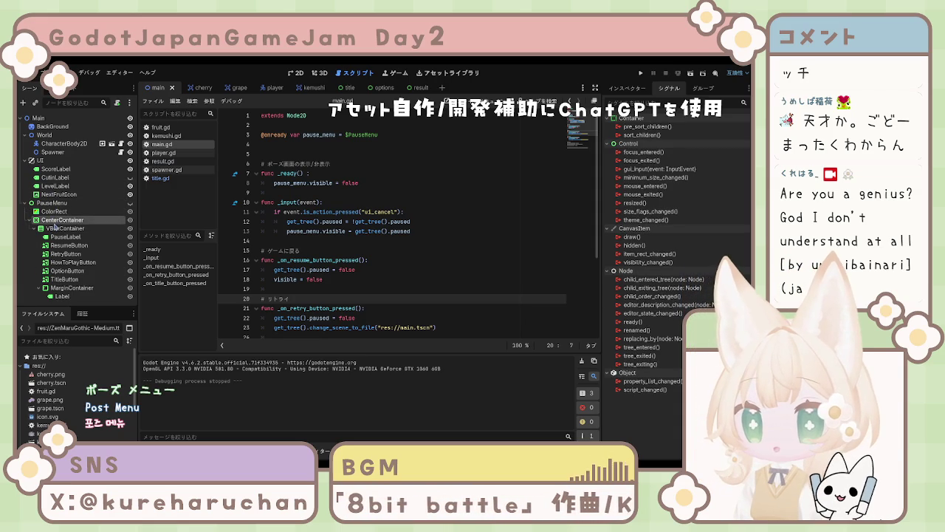
pyautogui.click(52, 202)
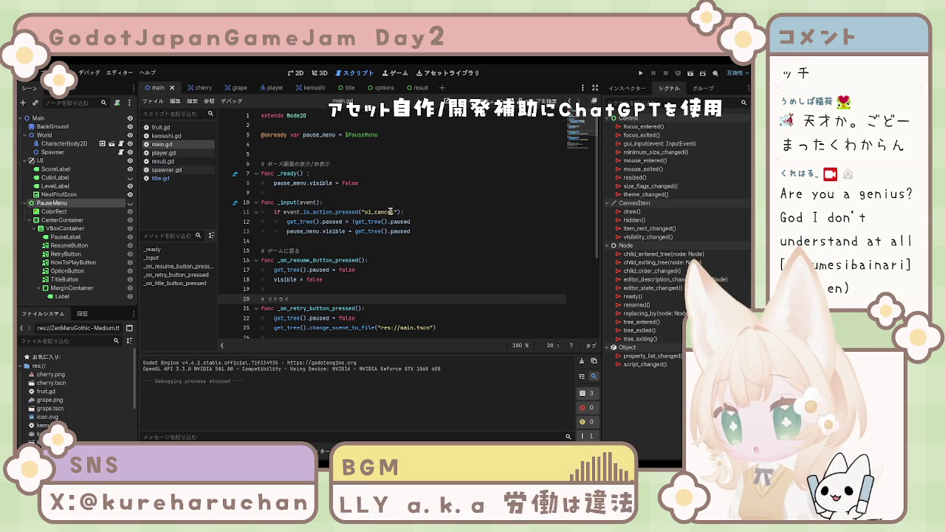
pyautogui.click(389, 211)
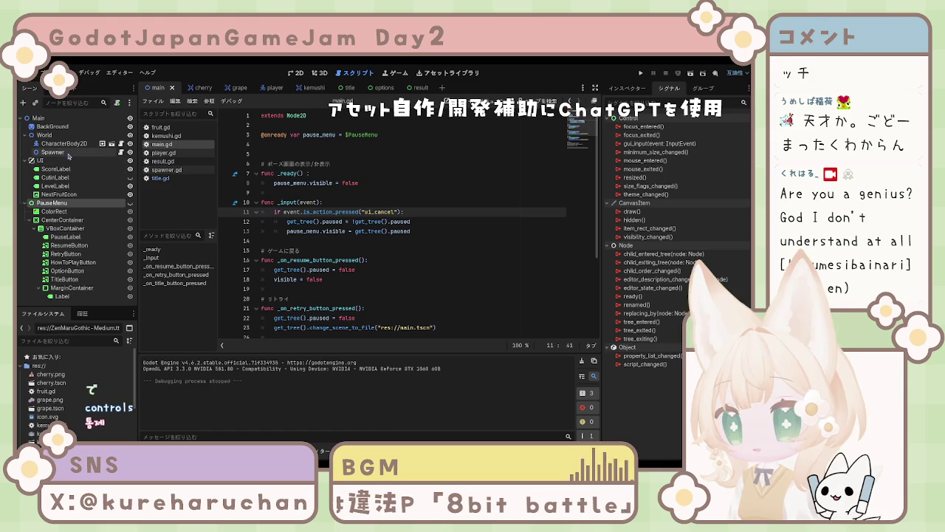
# Select the Main and PauseMenu nodes and look through result.gd, spawner.gd and title.gd
pyautogui.click(37, 119)
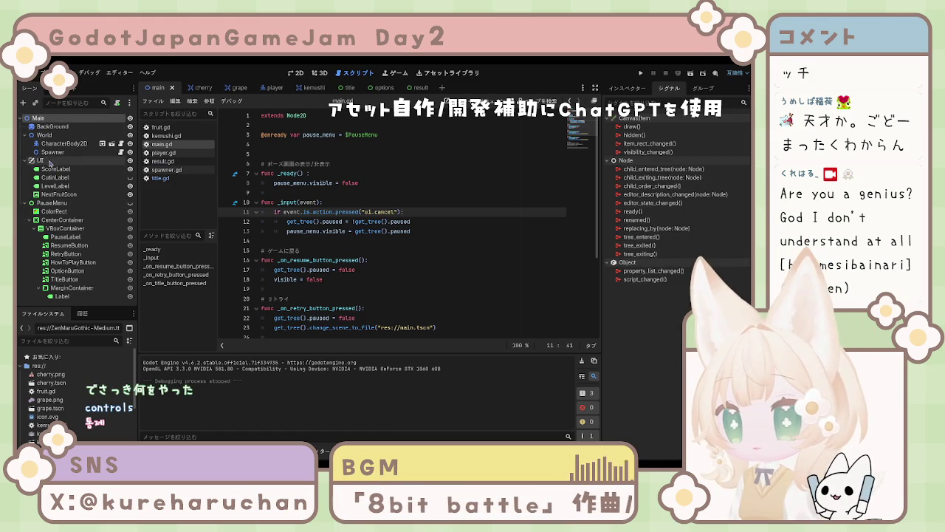
pyautogui.click(53, 203)
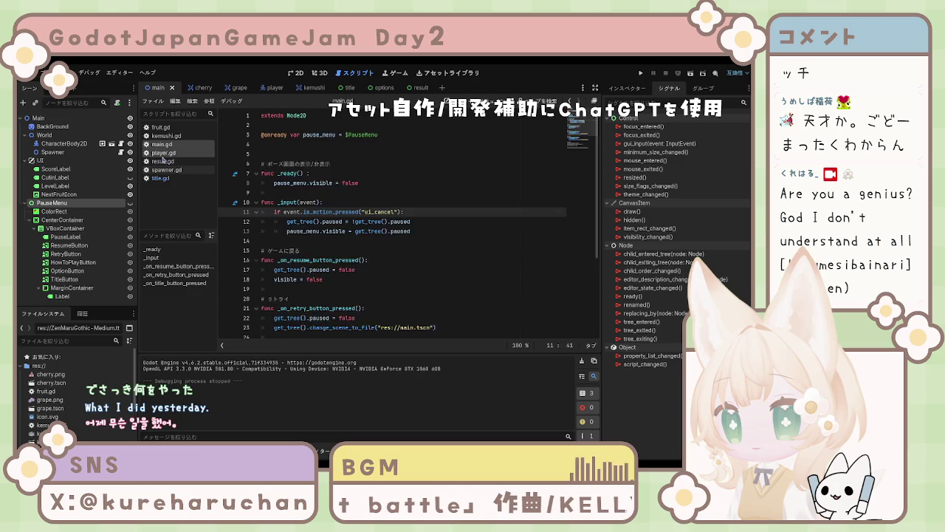
pyautogui.click(163, 152)
pyautogui.click(163, 161)
pyautogui.click(166, 170)
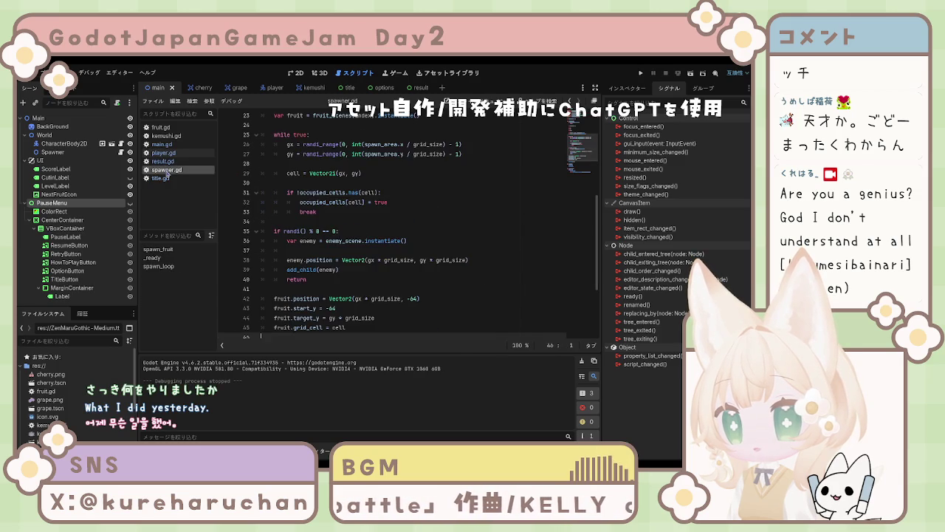
pyautogui.click(161, 178)
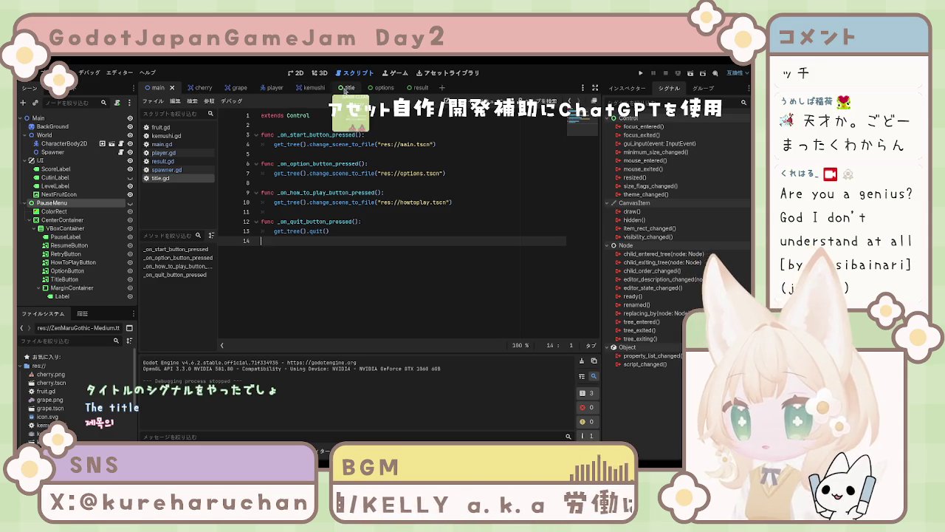
# In the title scene, check the pressed connections of the Start, Option, HowToPlay and Quit buttons
pyautogui.click(341, 89)
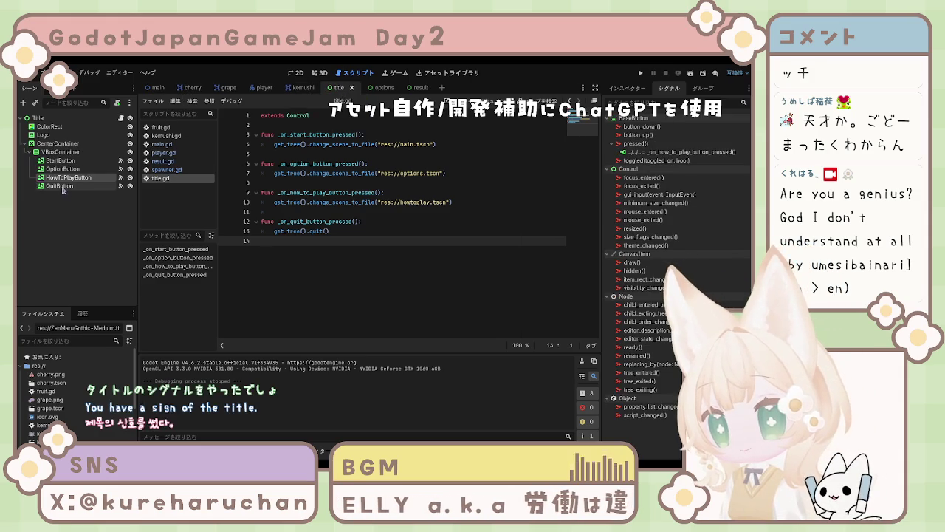
pyautogui.click(69, 161)
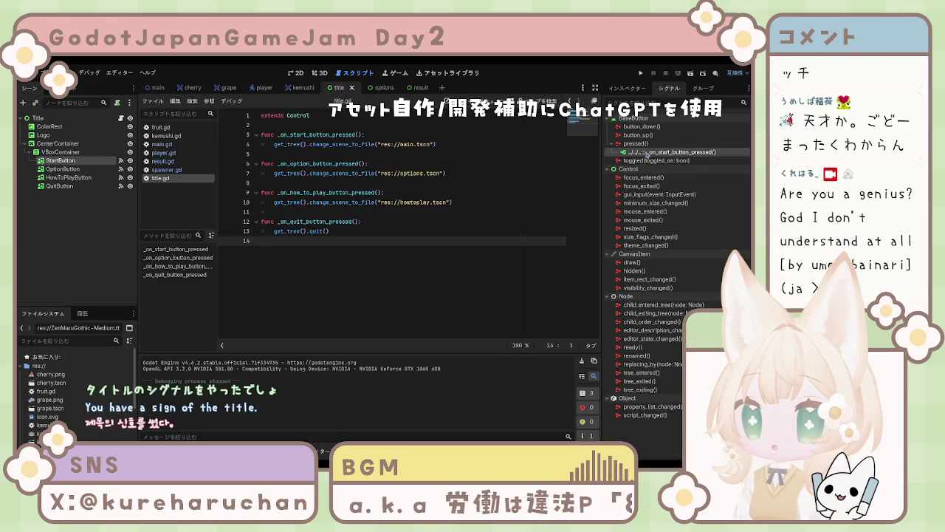
pyautogui.click(67, 170)
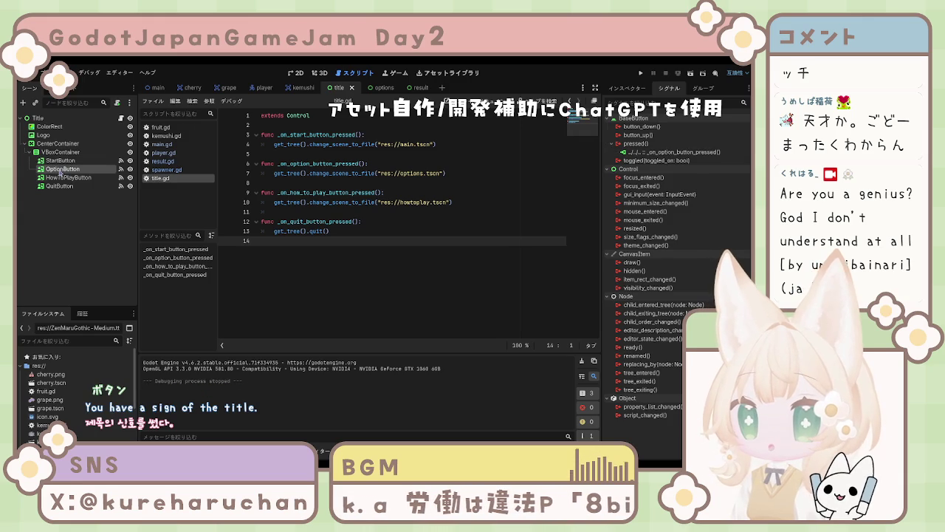
pyautogui.click(64, 178)
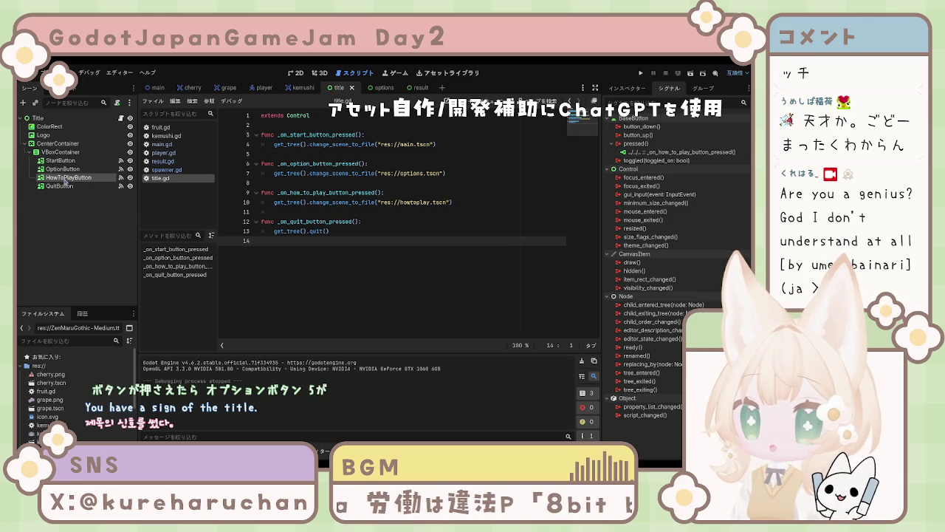
pyautogui.click(66, 186)
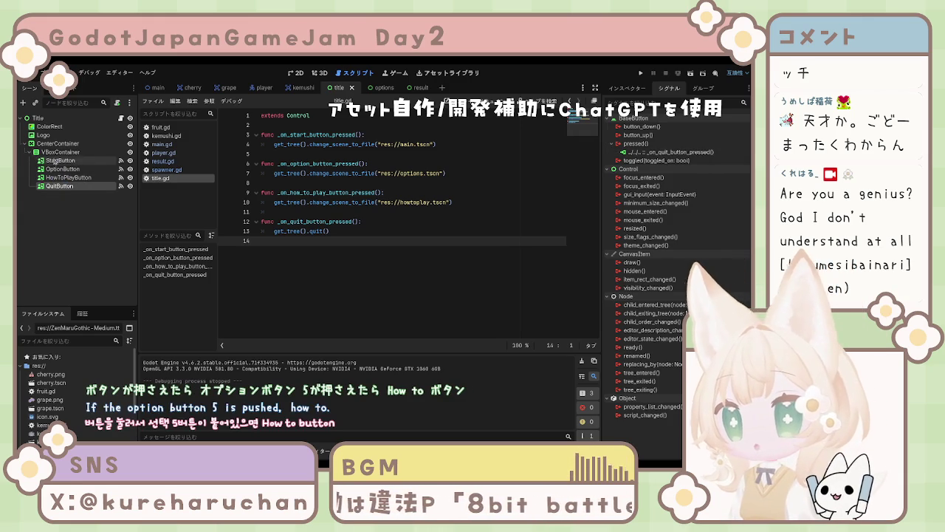
pyautogui.click(39, 118)
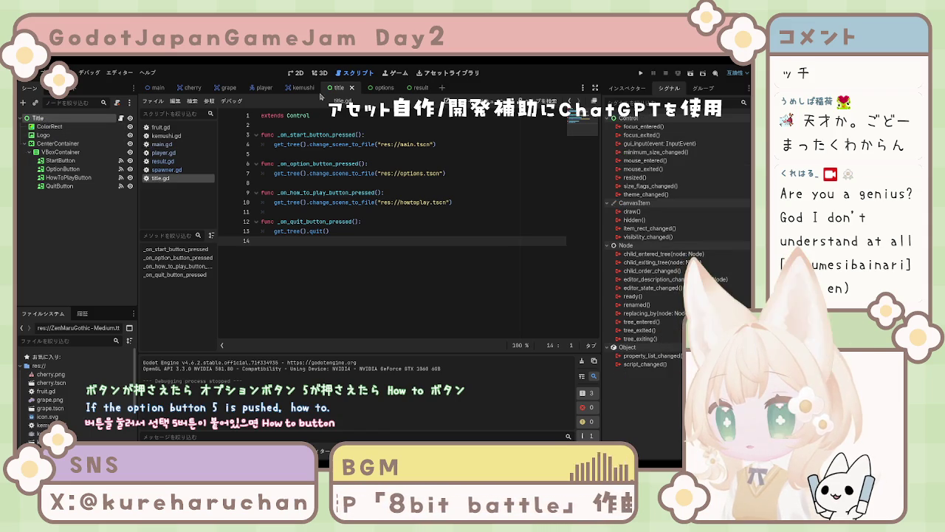
pyautogui.click(168, 152)
pyautogui.click(162, 144)
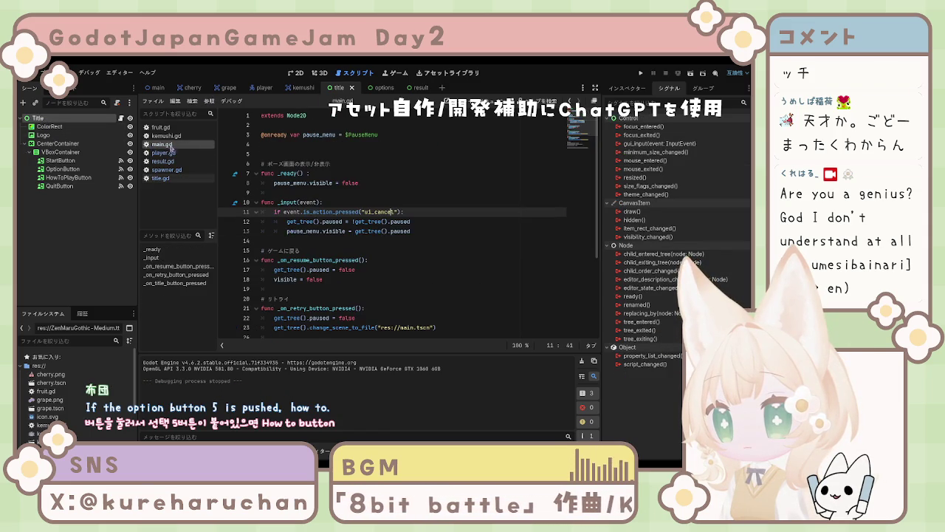
# Uncomment the final_score, final_stage, is_clear and result scene change lines at the end of main.gd
pyautogui.click(80, 221)
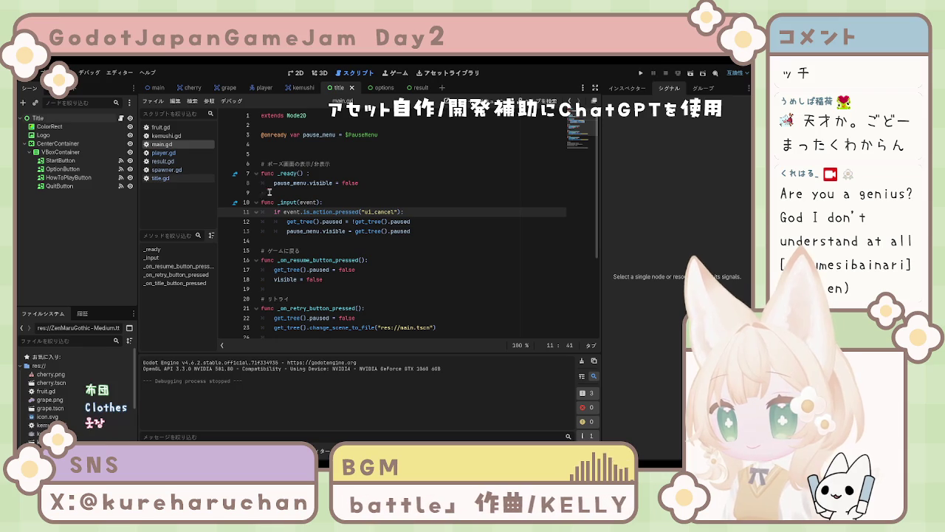
pyautogui.scroll(-4, 281, 199)
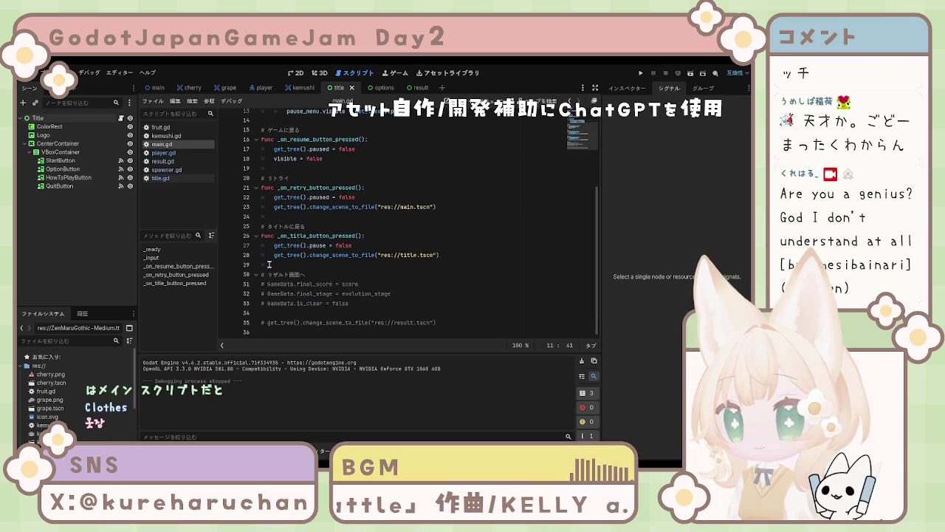
pyautogui.click(267, 284)
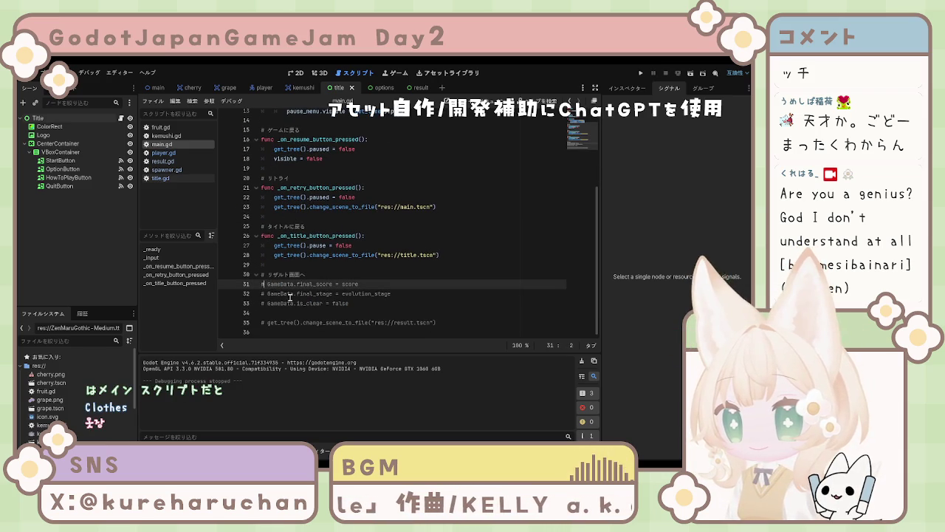
pyautogui.press('BackSpace')
pyautogui.press('BackSpace')
pyautogui.click(267, 293)
pyautogui.press('BackSpace')
pyautogui.press('BackSpace')
pyautogui.click(267, 303)
pyautogui.press('BackSpace')
pyautogui.press('BackSpace')
pyautogui.click(266, 322)
pyautogui.press('BackSpace')
pyautogui.press('BackSpace')
pyautogui.press('Delete')
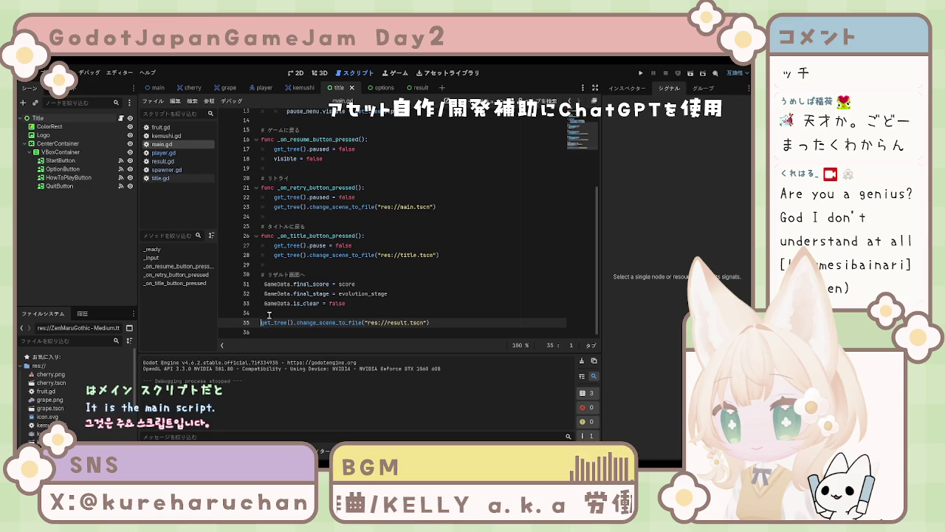
# Remove the leading spaces so lines 31–33 start at column 1
pyautogui.click(263, 303)
pyautogui.press('Delete')
pyautogui.click(262, 293)
pyautogui.press('Delete')
pyautogui.click(263, 283)
pyautogui.press('Delete')
pyautogui.click(359, 274)
pyautogui.click(509, 303)
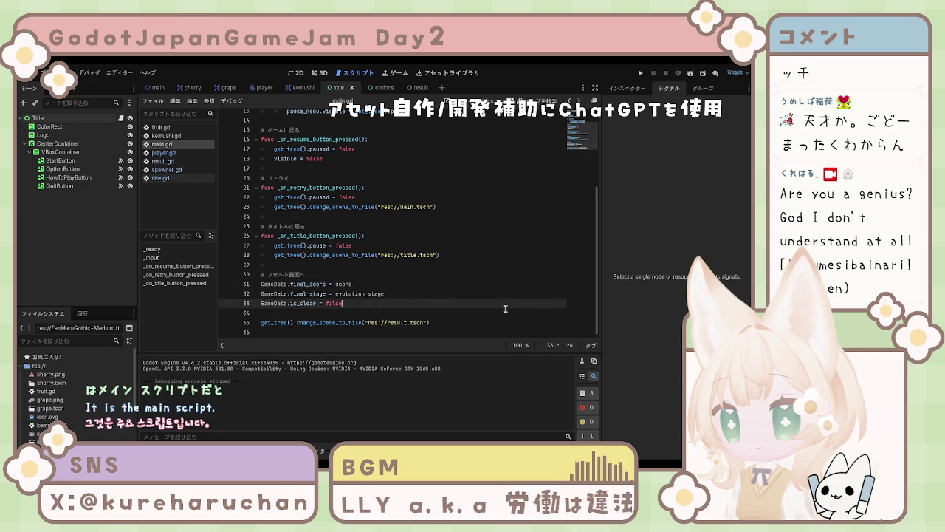
# Review the return-to-title function on line 26 and select the Title root node
pyautogui.scroll(1, 355, 256)
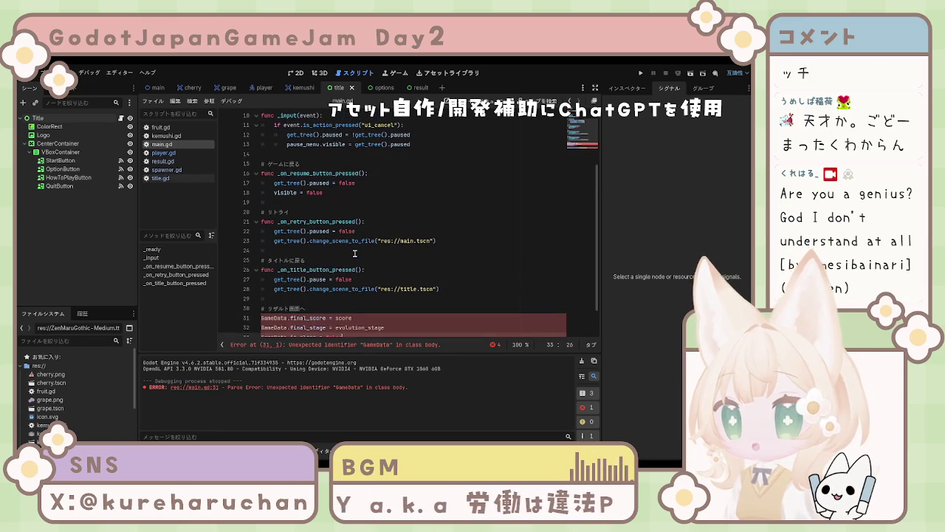
pyautogui.click(358, 270)
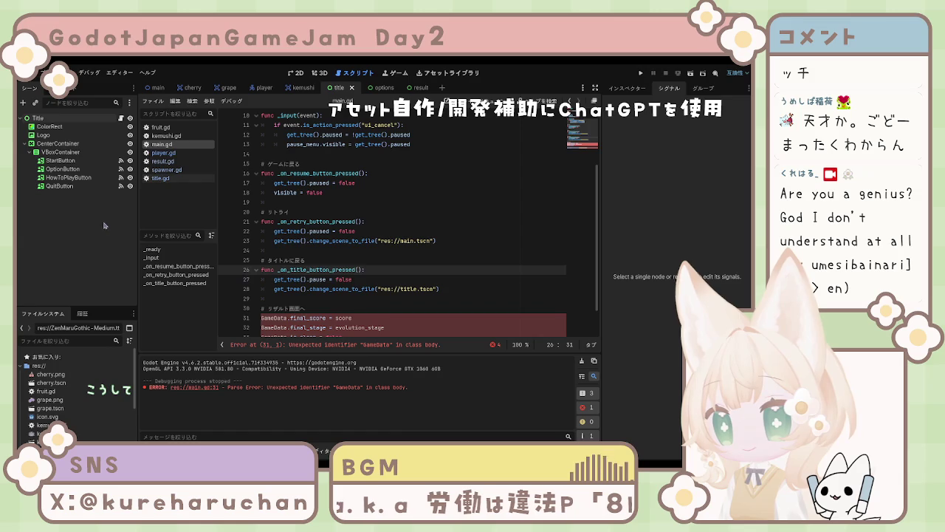
pyautogui.scroll(3, 313, 270)
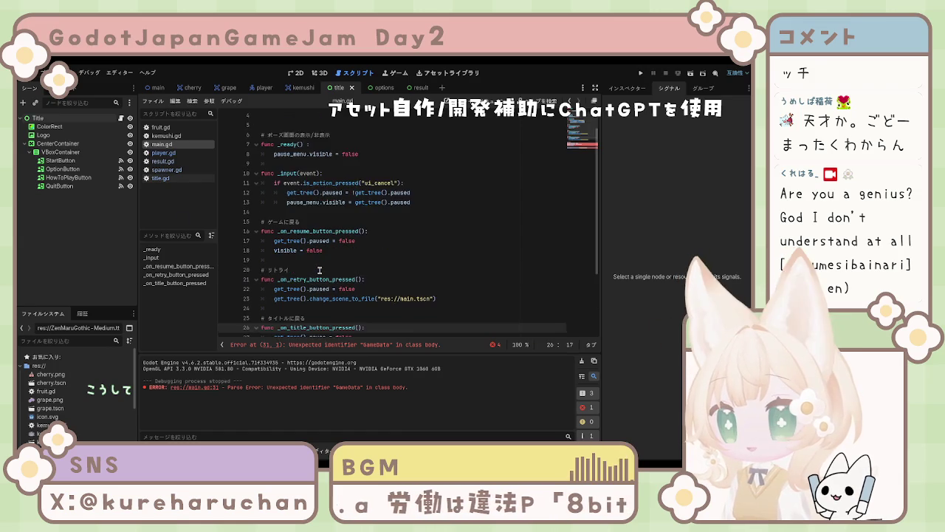
pyautogui.scroll(-1, 319, 265)
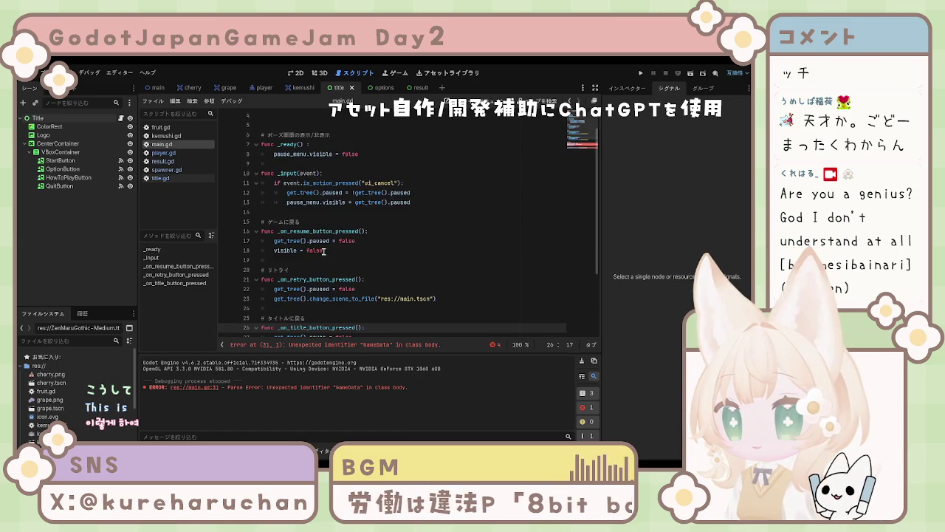
pyautogui.click(55, 143)
pyautogui.click(37, 118)
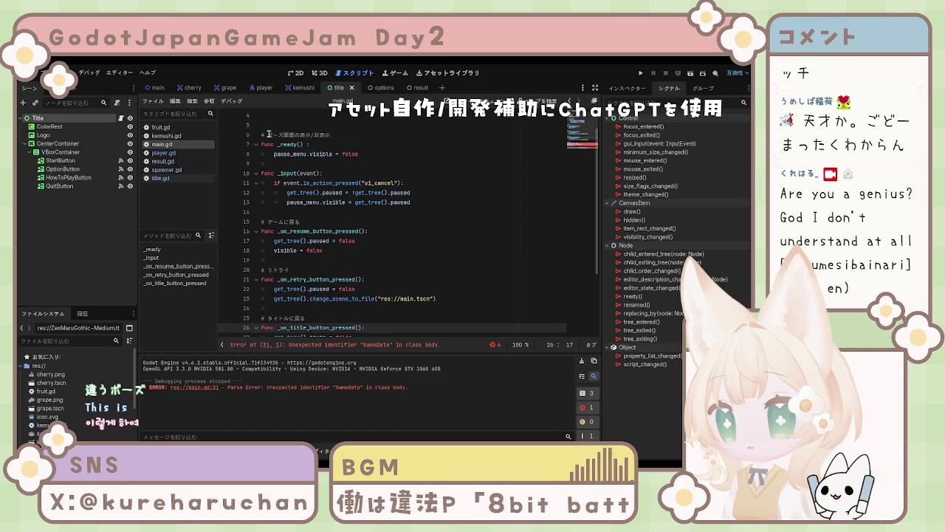
# Select PauseMenu's ResumeButton in the main scene and connect its pressed() signal to CharacterBody2D
pyautogui.click(162, 161)
pyautogui.click(162, 144)
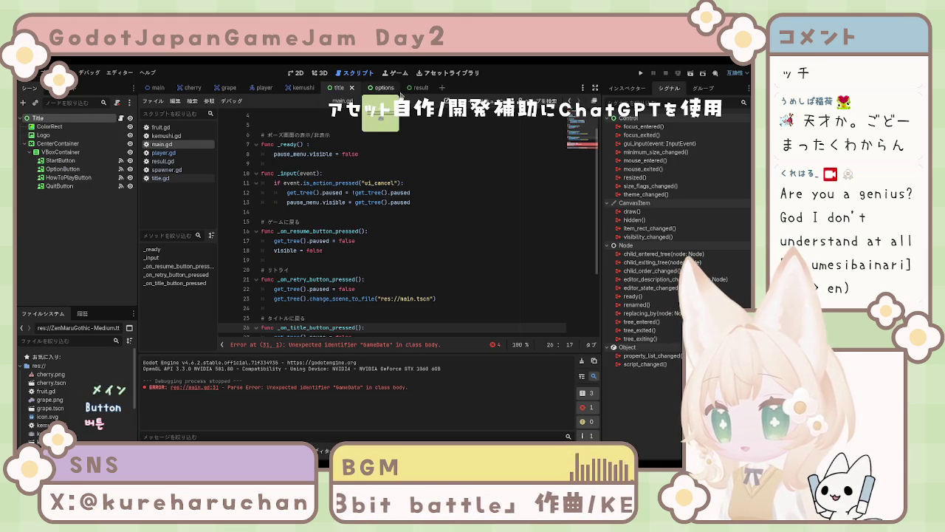
pyautogui.click(157, 91)
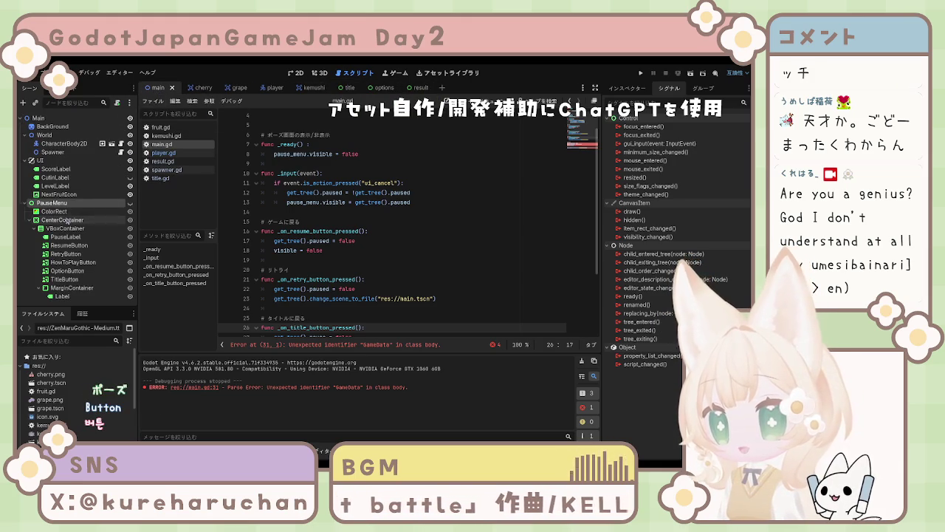
pyautogui.click(63, 238)
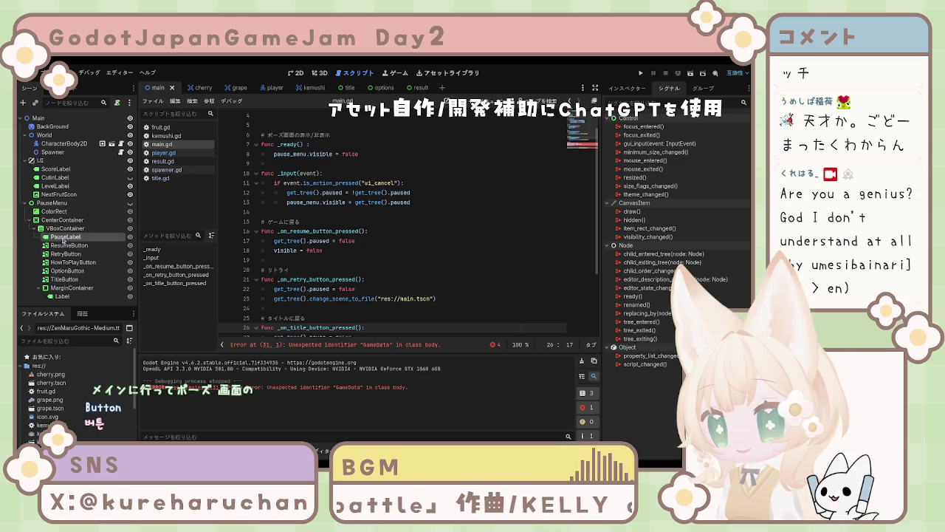
pyautogui.click(68, 246)
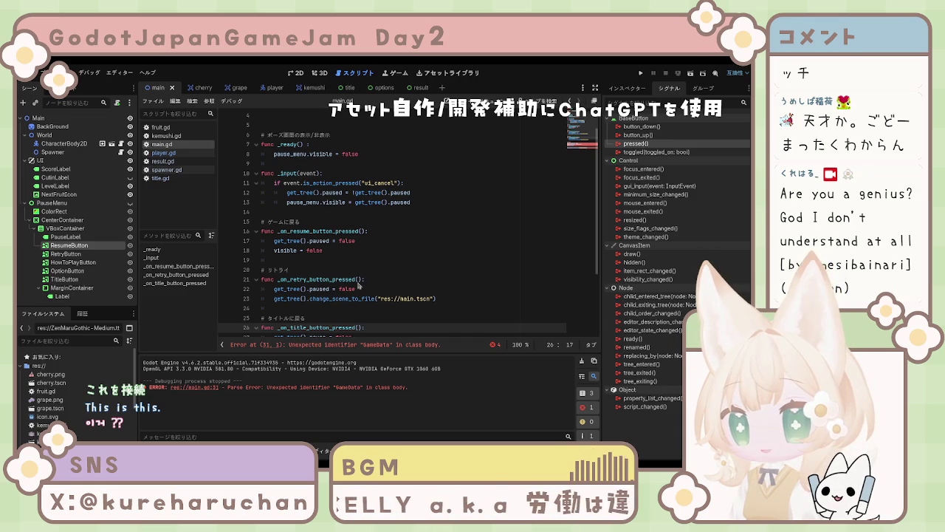
pyautogui.click(357, 355)
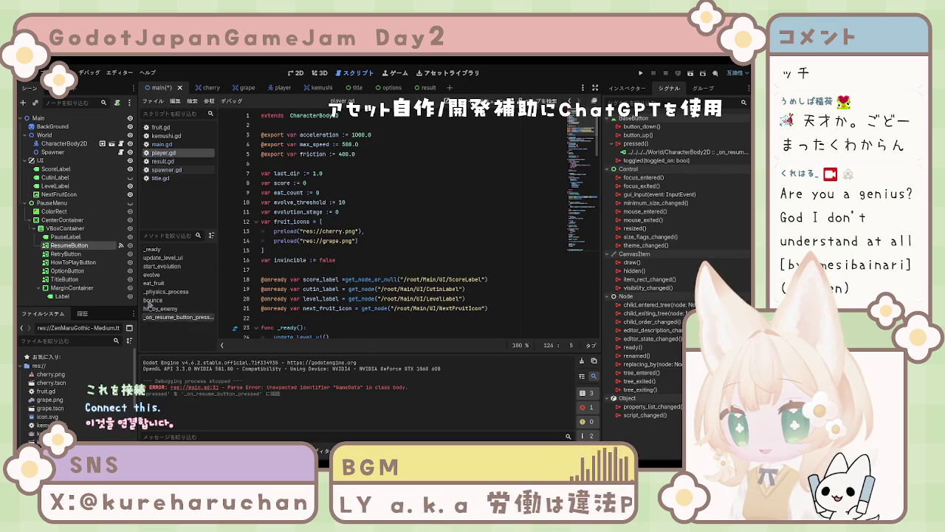
pyautogui.scroll(-20, 351, 251)
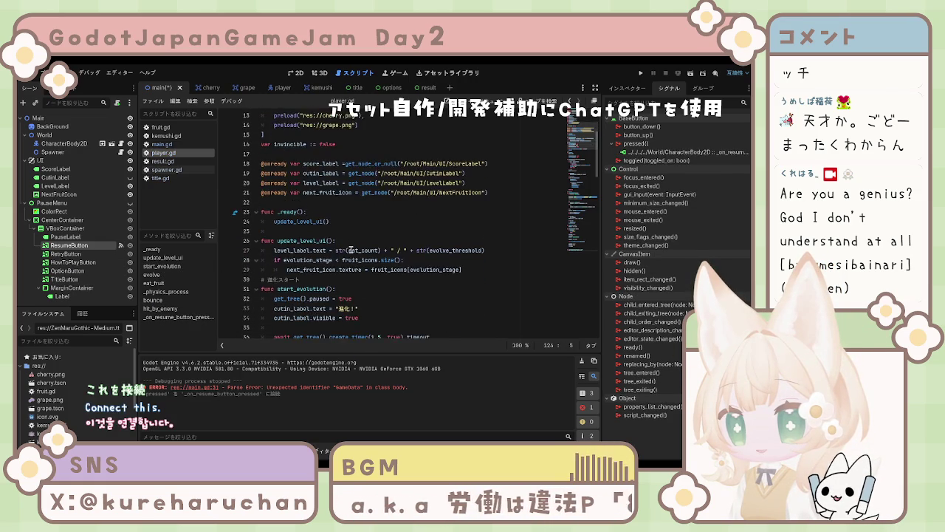
pyautogui.scroll(20, 351, 251)
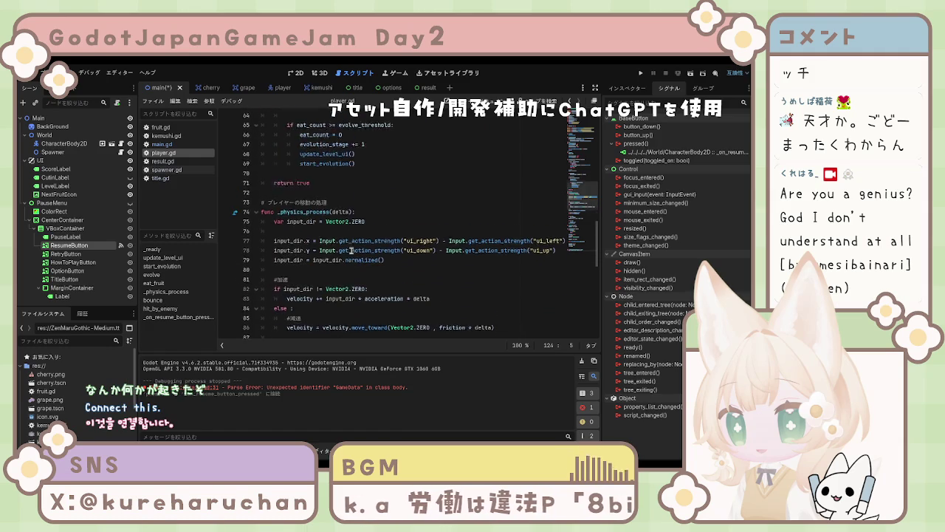
pyautogui.scroll(-20, 350, 251)
pyautogui.scroll(-12, 360, 245)
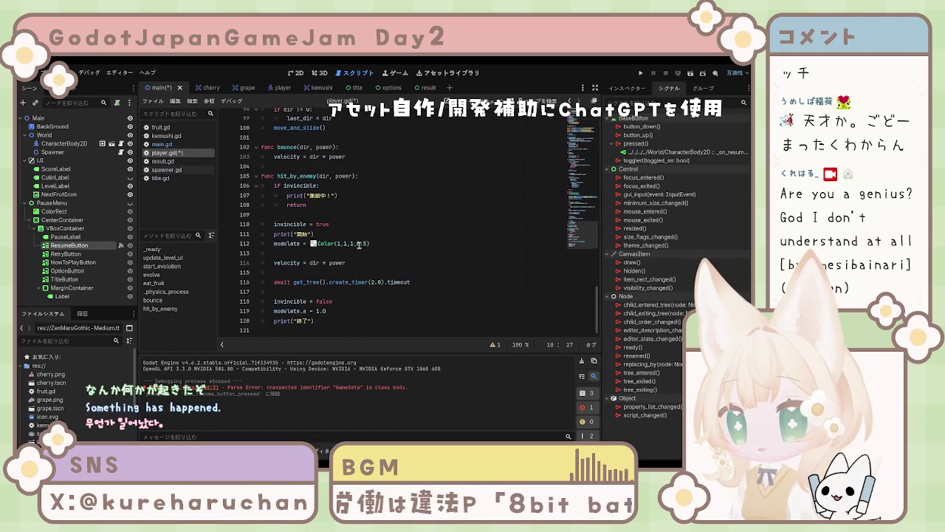
pyautogui.hotkey('ctrl', 'z')
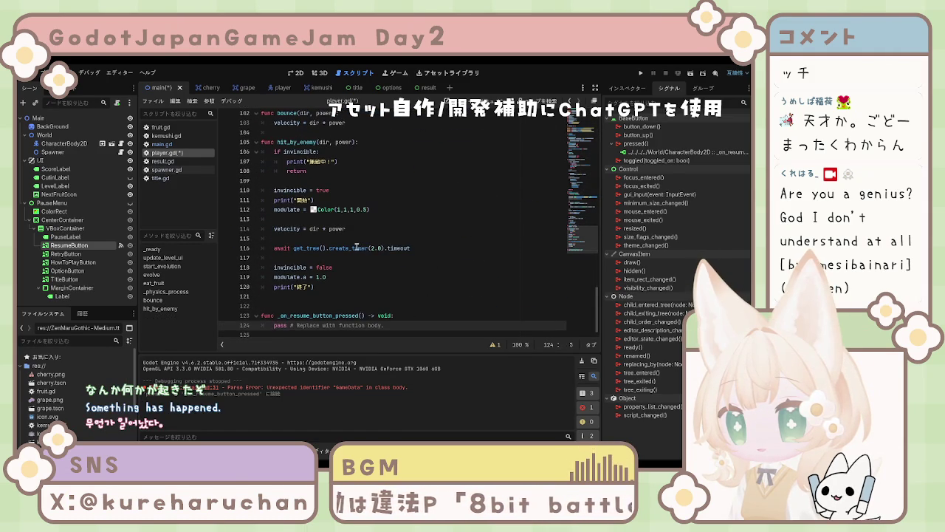
pyautogui.scroll(-13, 363, 302)
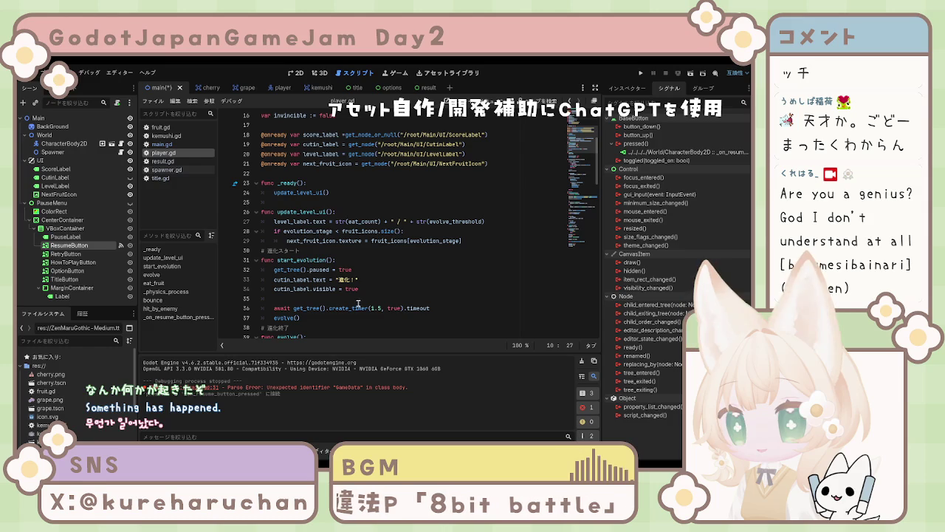
pyautogui.scroll(-16, 357, 300)
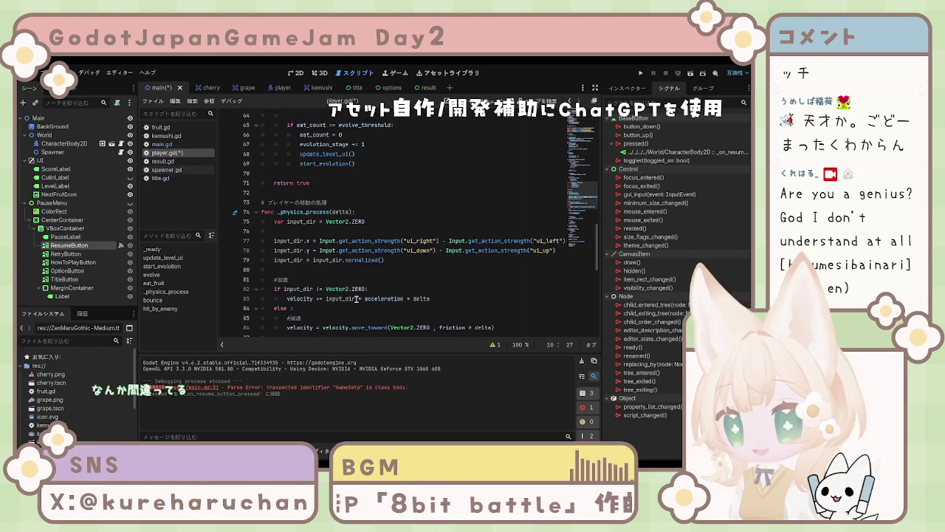
pyautogui.scroll(-1, 355, 300)
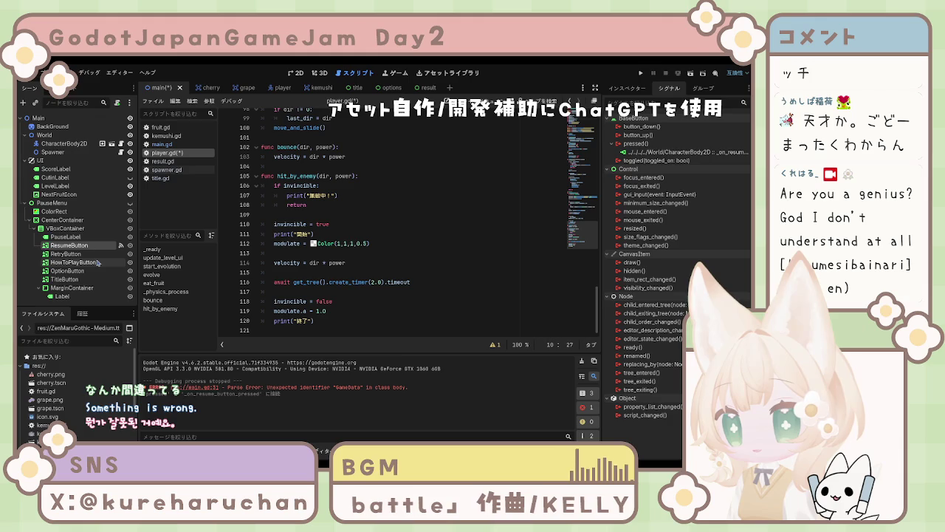
pyautogui.click(679, 151)
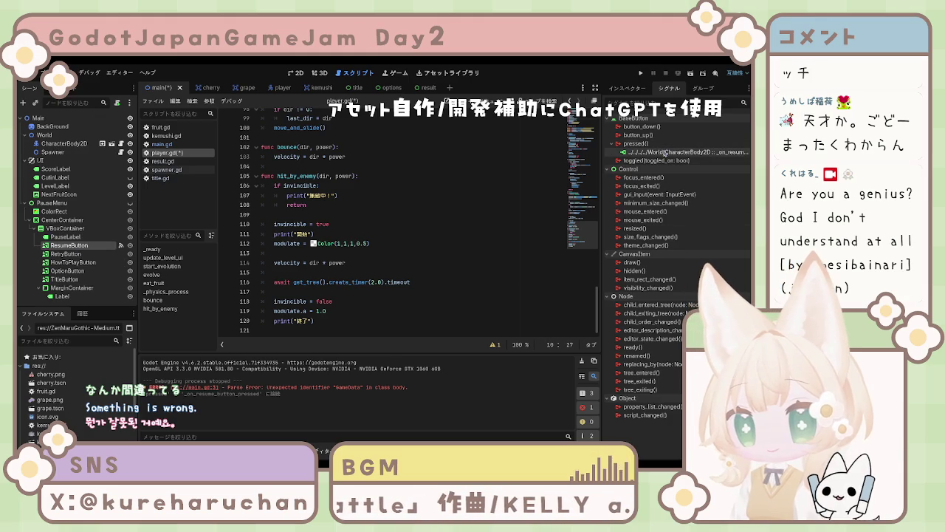
# Remove ResumeButton's pressed connection to _on_resume_button_pressed and save main.gd
pyautogui.press('Delete')
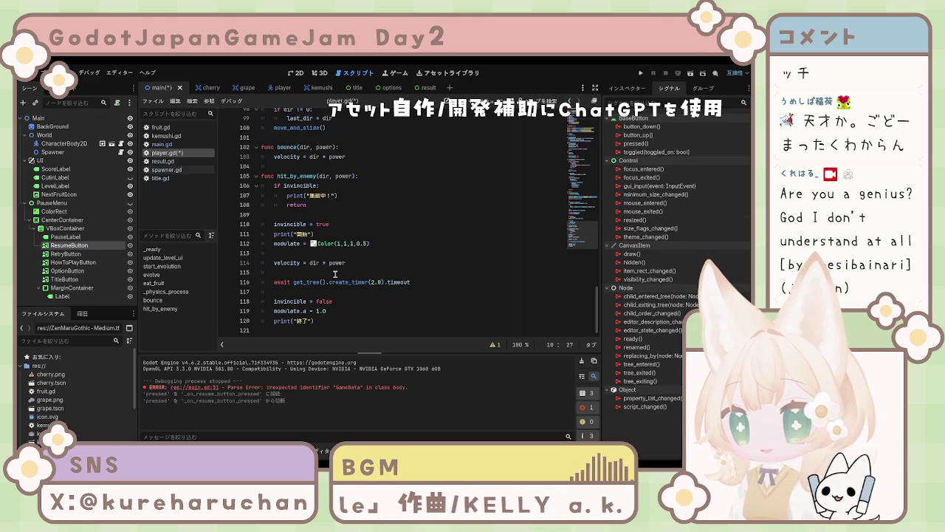
pyautogui.scroll(1, 336, 274)
pyautogui.scroll(7, 336, 274)
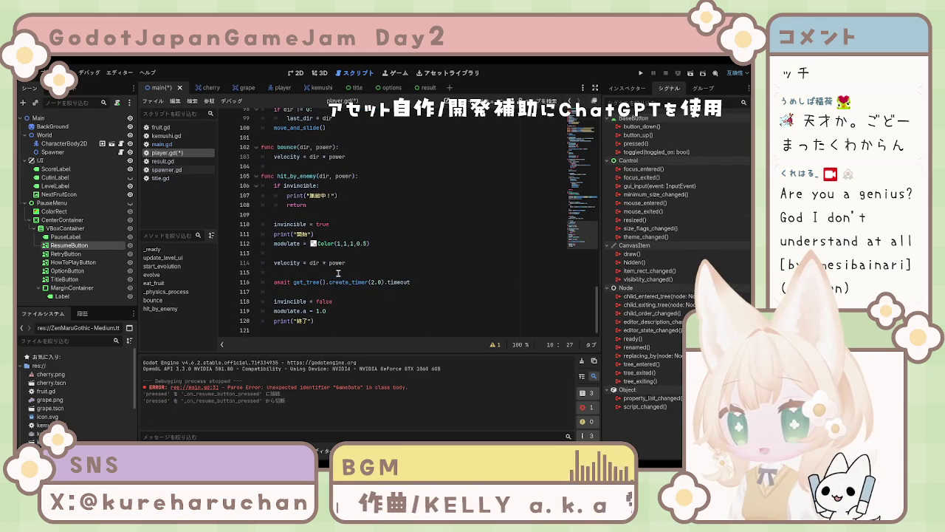
pyautogui.scroll(20, 336, 274)
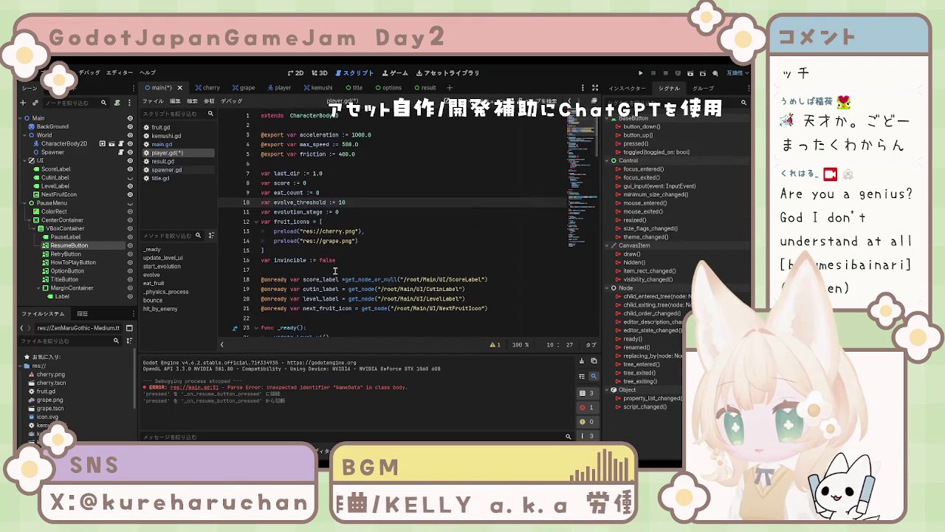
pyautogui.scroll(-5, 336, 274)
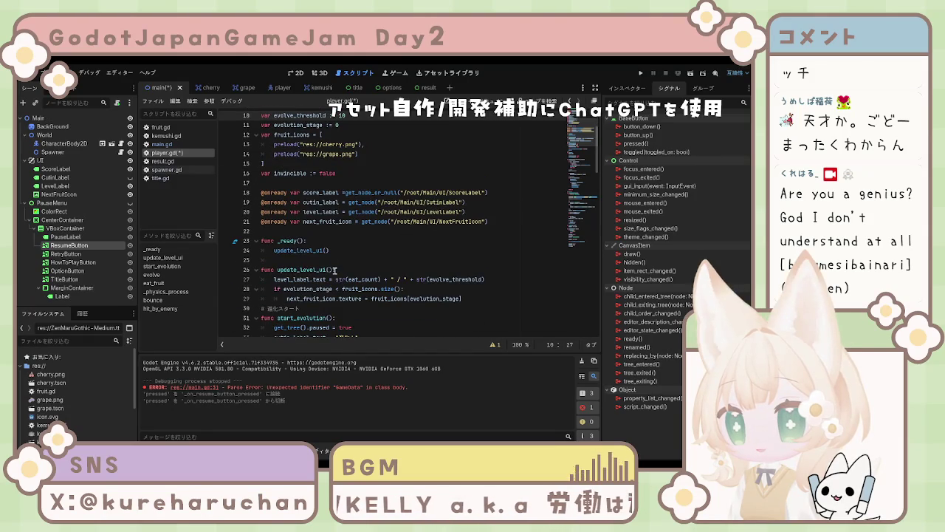
pyautogui.click(162, 144)
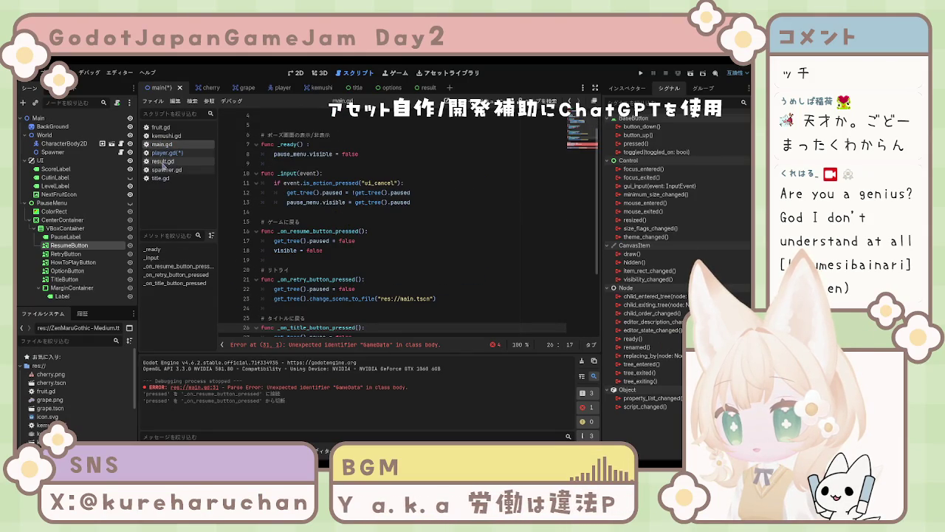
pyautogui.press('Up')
pyautogui.press('Up')
pyautogui.press('Up')
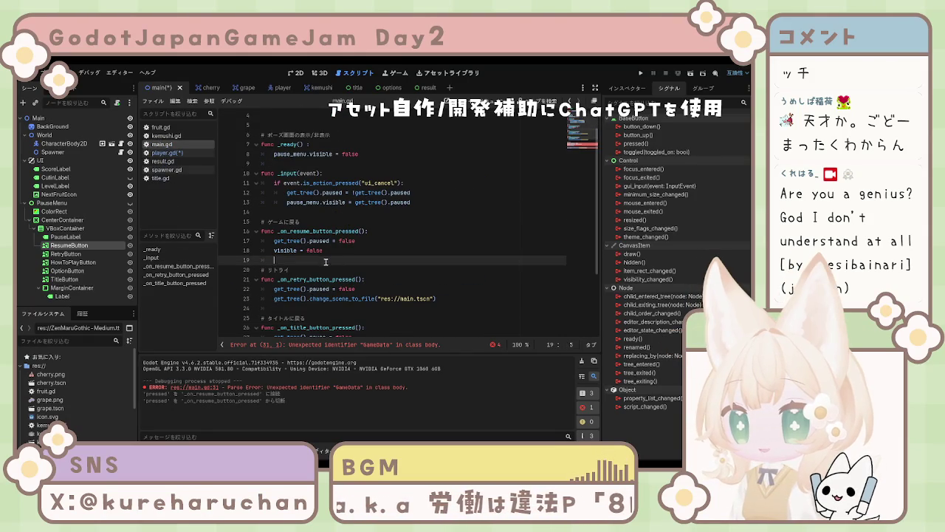
pyautogui.hotkey('ctrl', 's')
# Switch between the player and main scenes and return to the resume function in main.gd
pyautogui.click(266, 88)
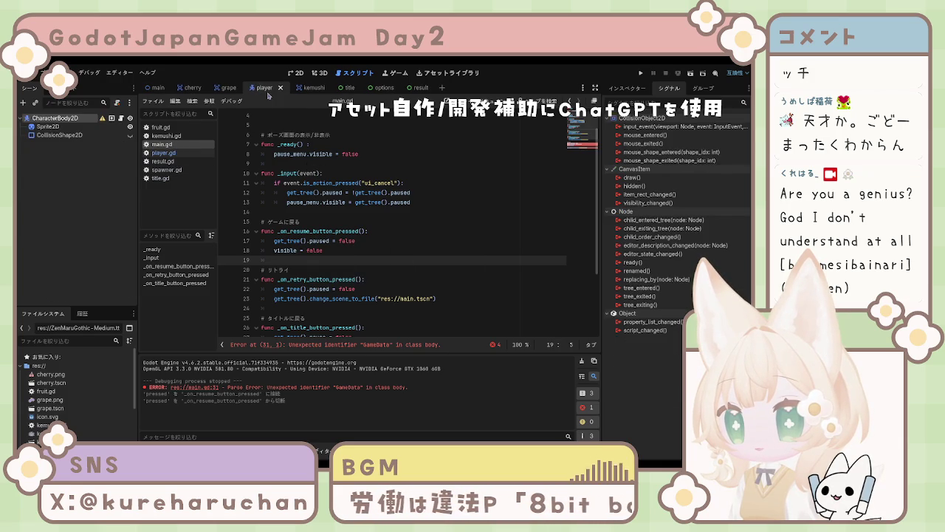
pyautogui.click(157, 88)
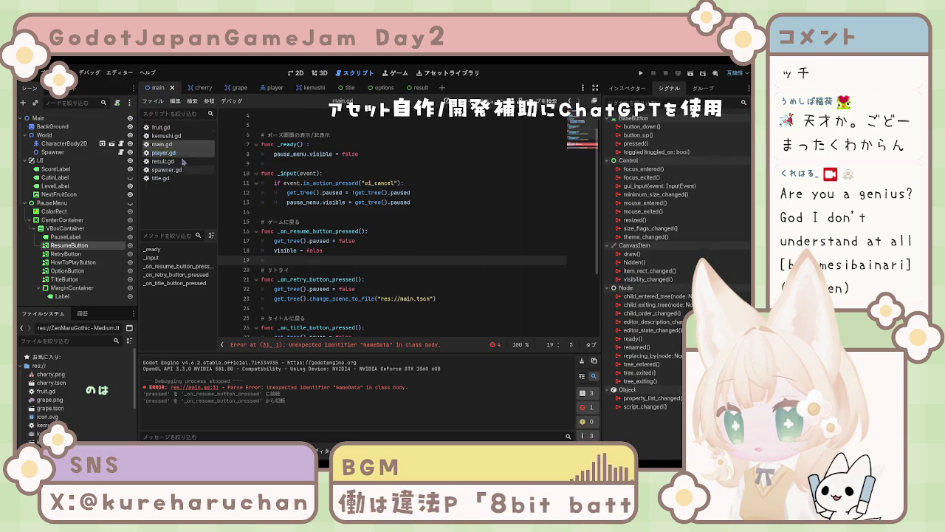
pyautogui.click(165, 153)
pyautogui.click(169, 145)
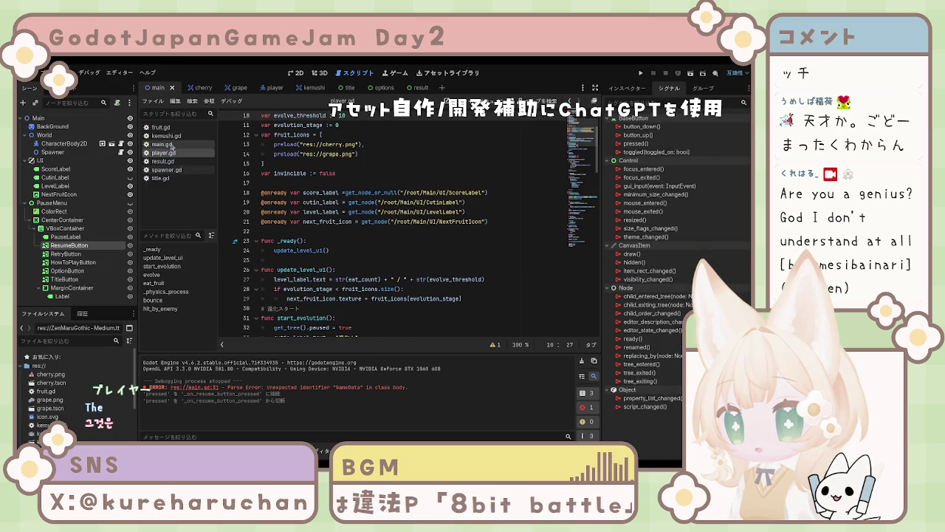
pyautogui.click(421, 246)
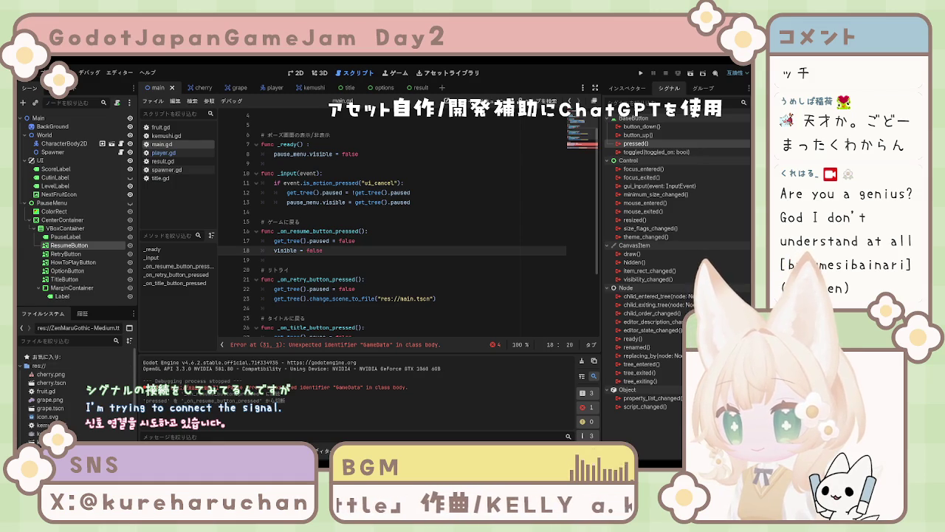
pyautogui.click(25, 304)
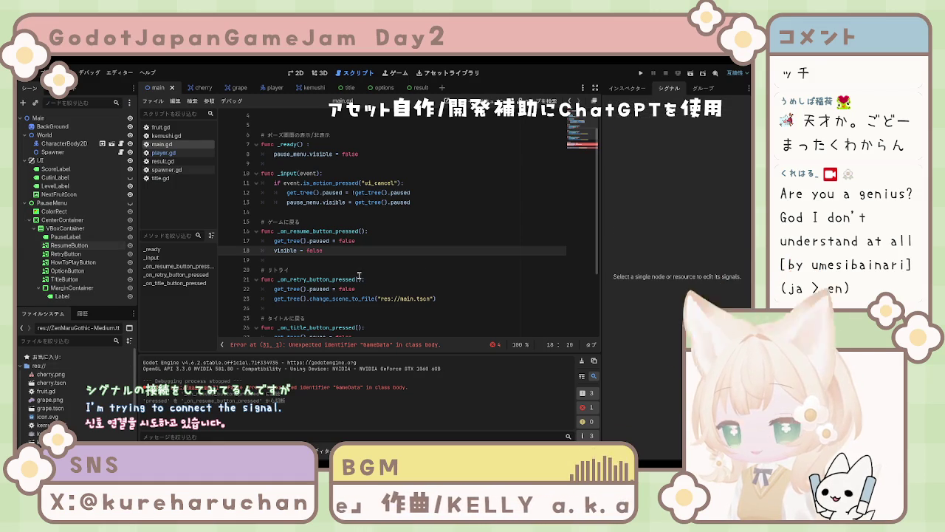
pyautogui.scroll(-3, 331, 258)
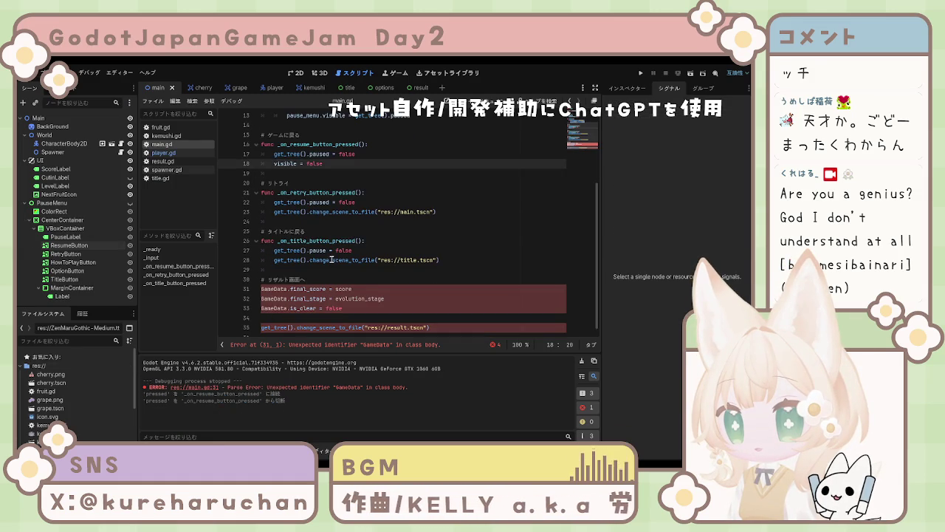
pyautogui.scroll(4, 332, 258)
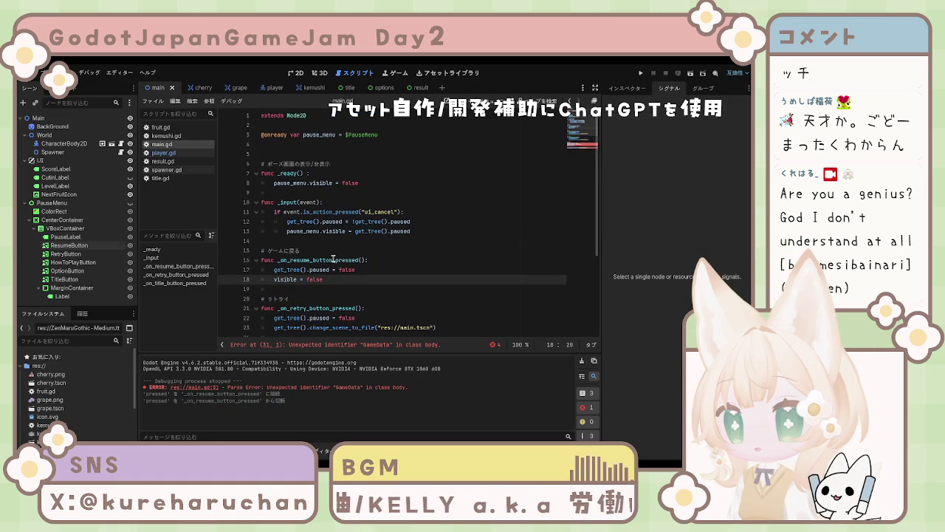
pyautogui.moveTo(412, 337); pyautogui.dragTo(412, 360)
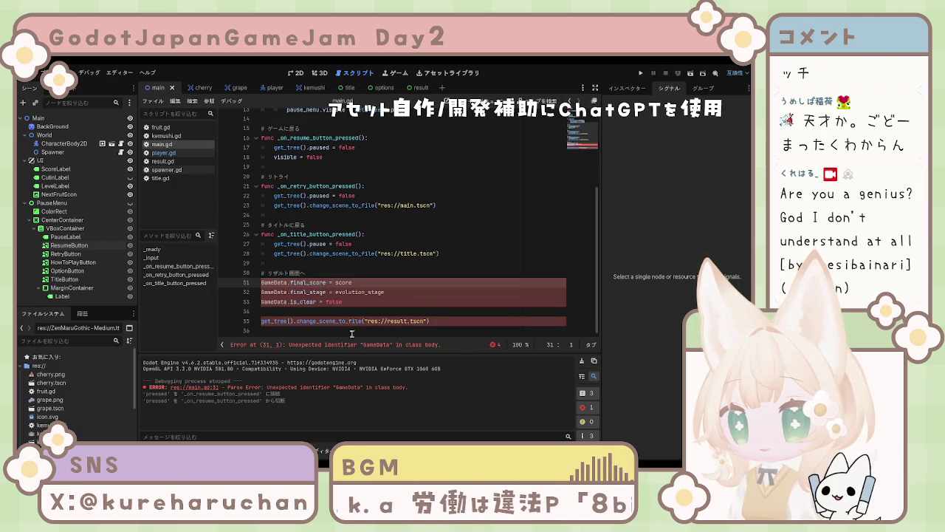
pyautogui.click(384, 272)
pyautogui.scroll(1, 384, 278)
pyautogui.scroll(2, 384, 278)
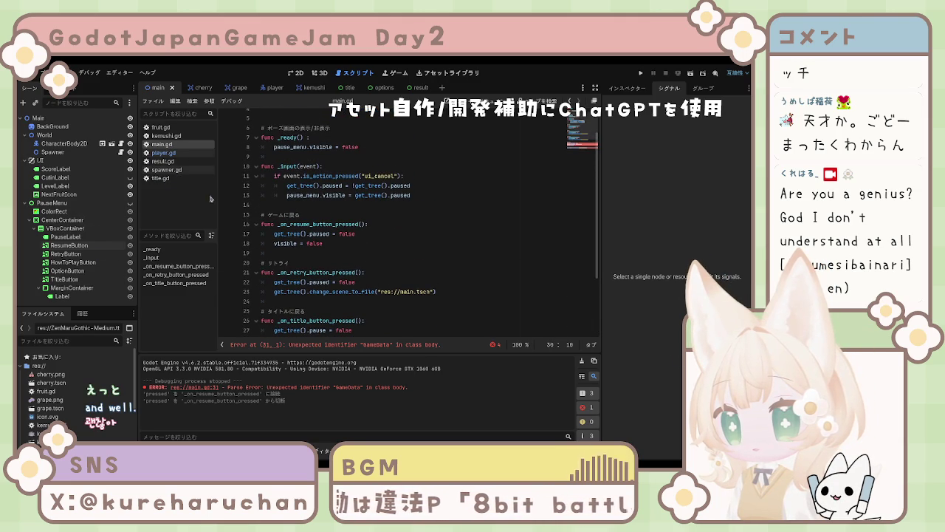
pyautogui.click(175, 153)
pyautogui.click(168, 144)
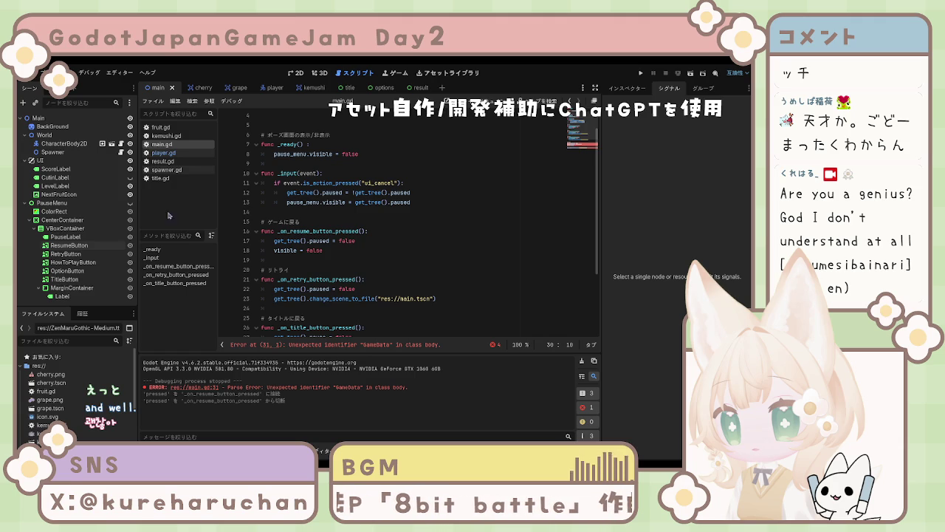
pyautogui.click(82, 248)
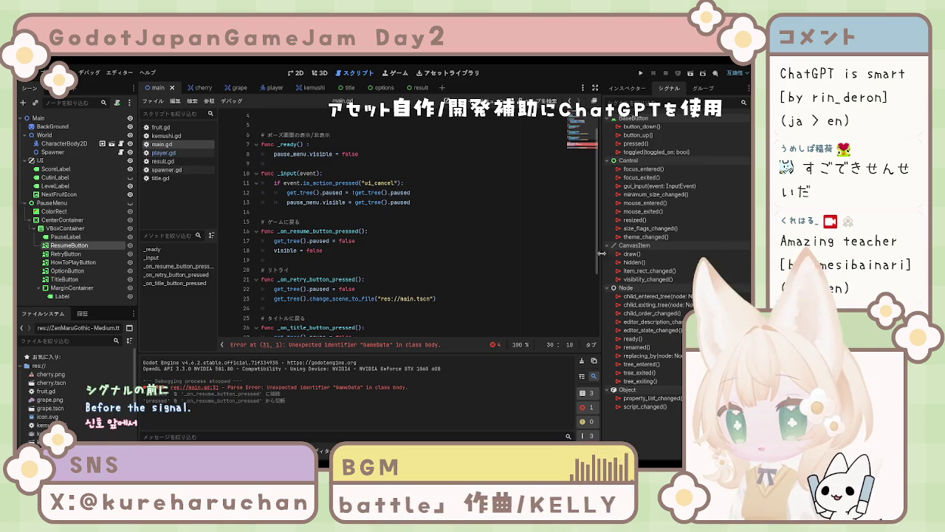
# Show PauseMenu's properties in the Inspector and scroll main.gd to the line 31 parse error near the result.tscn change
pyautogui.click(627, 88)
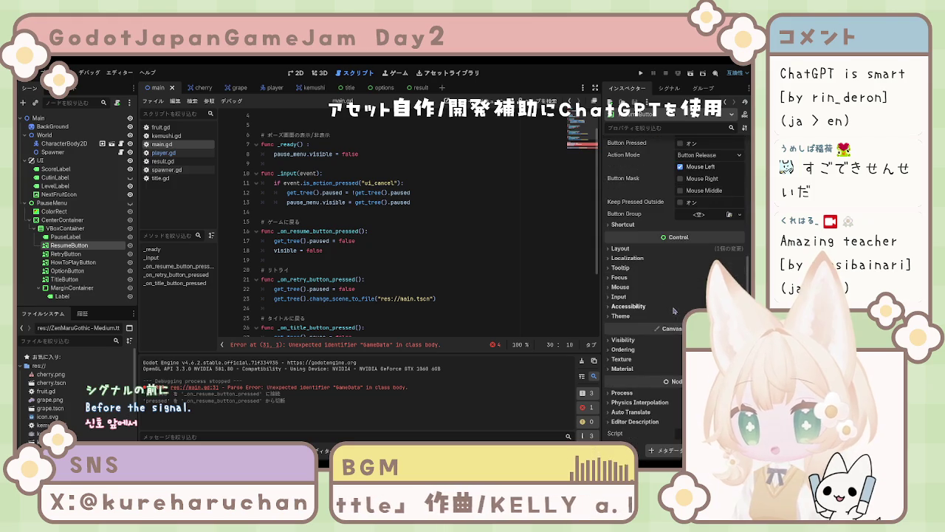
pyautogui.scroll(-1, 650, 315)
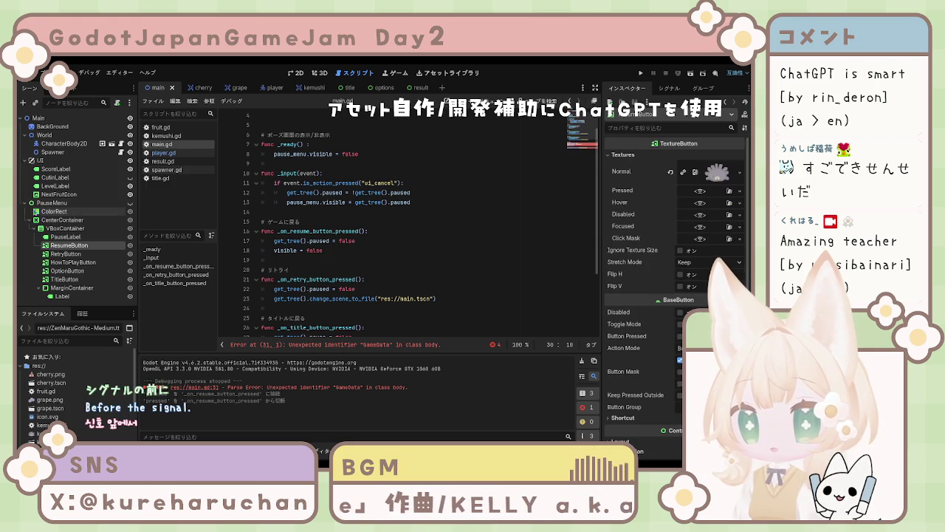
pyautogui.click(49, 203)
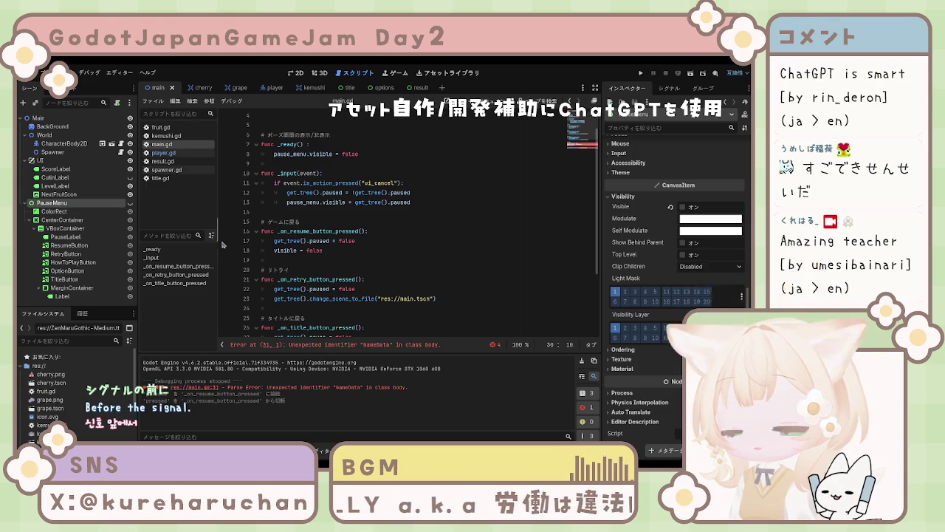
pyautogui.scroll(-4, 326, 230)
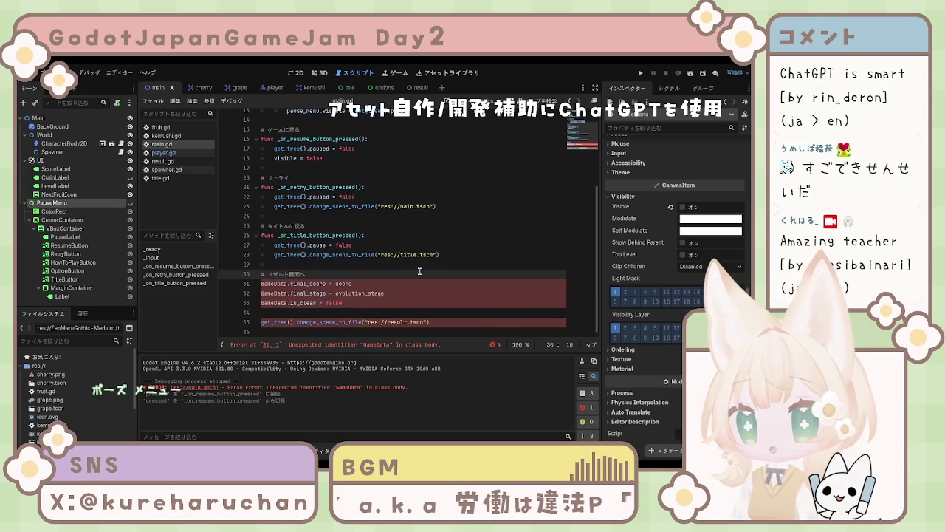